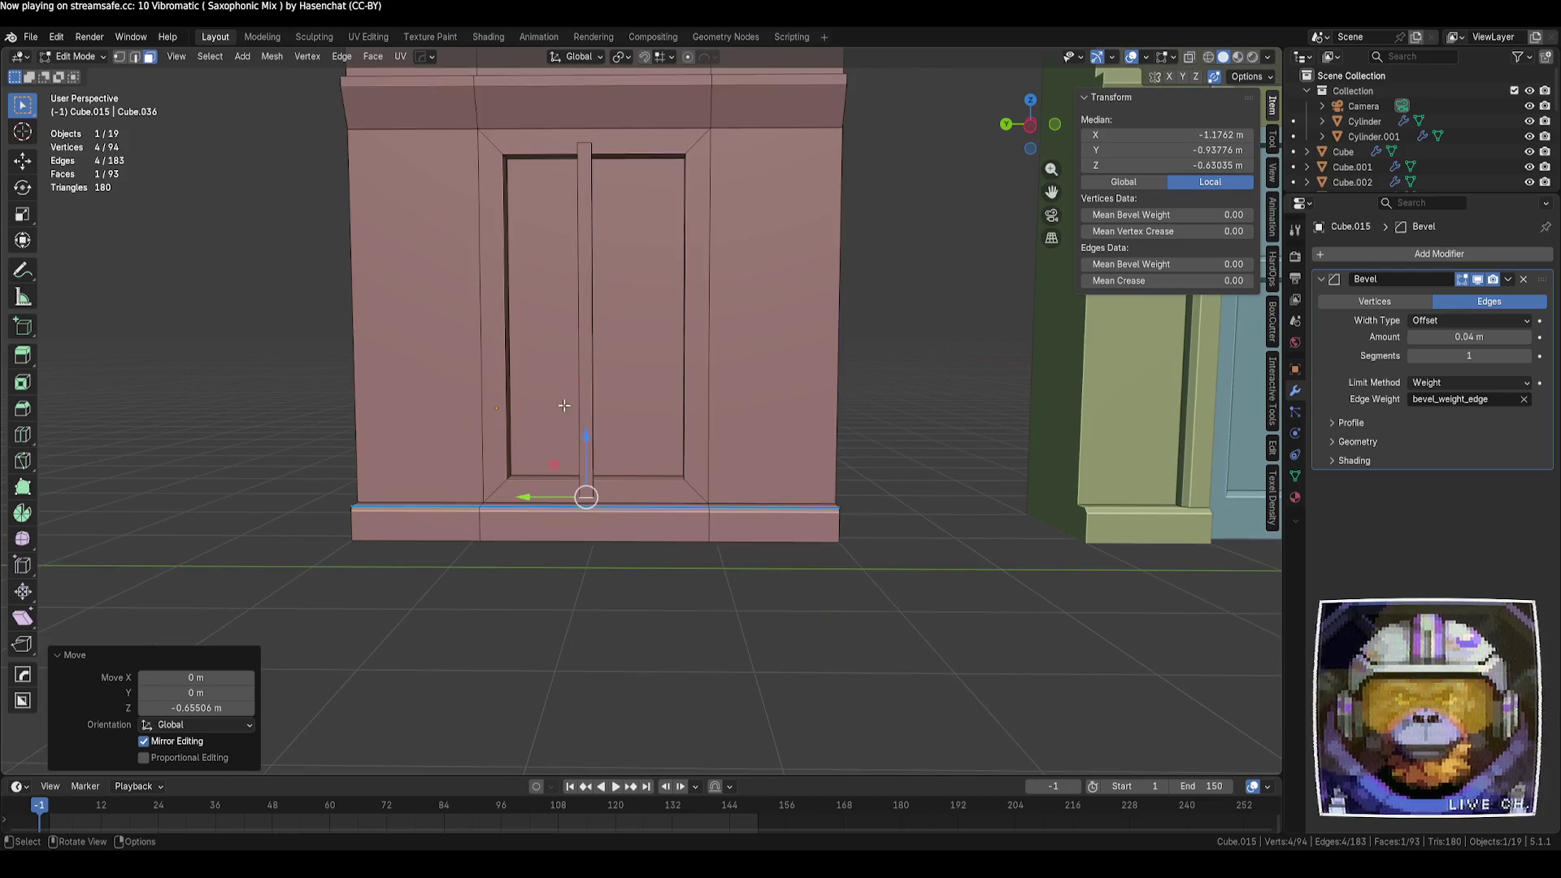
Select the door's vertical centre post and inspect it from the side view
key(alt+a)
key(l)
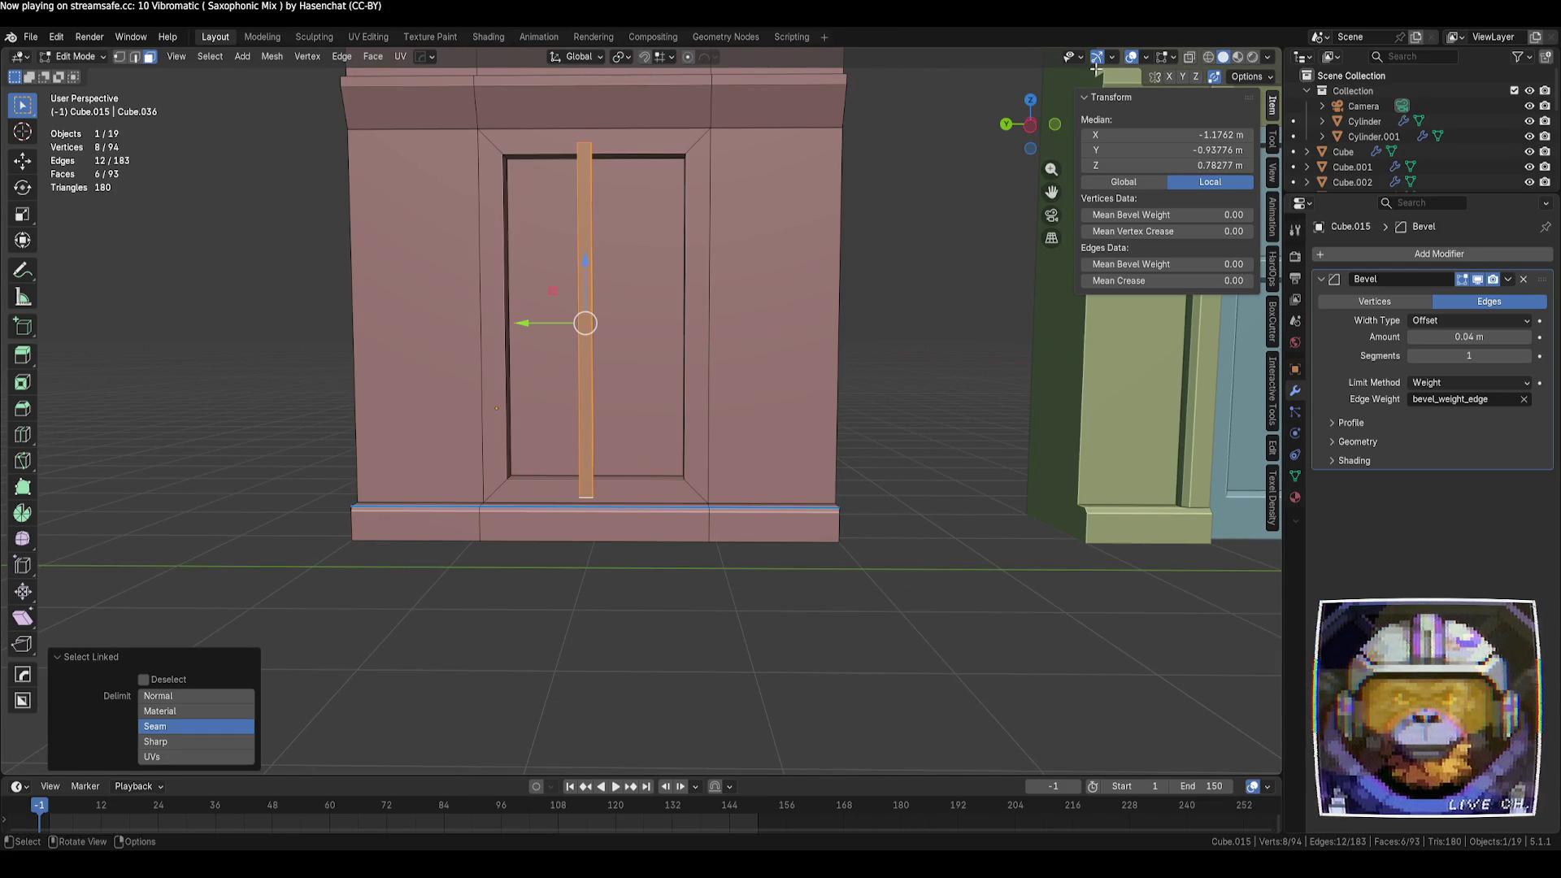
click(1030, 124)
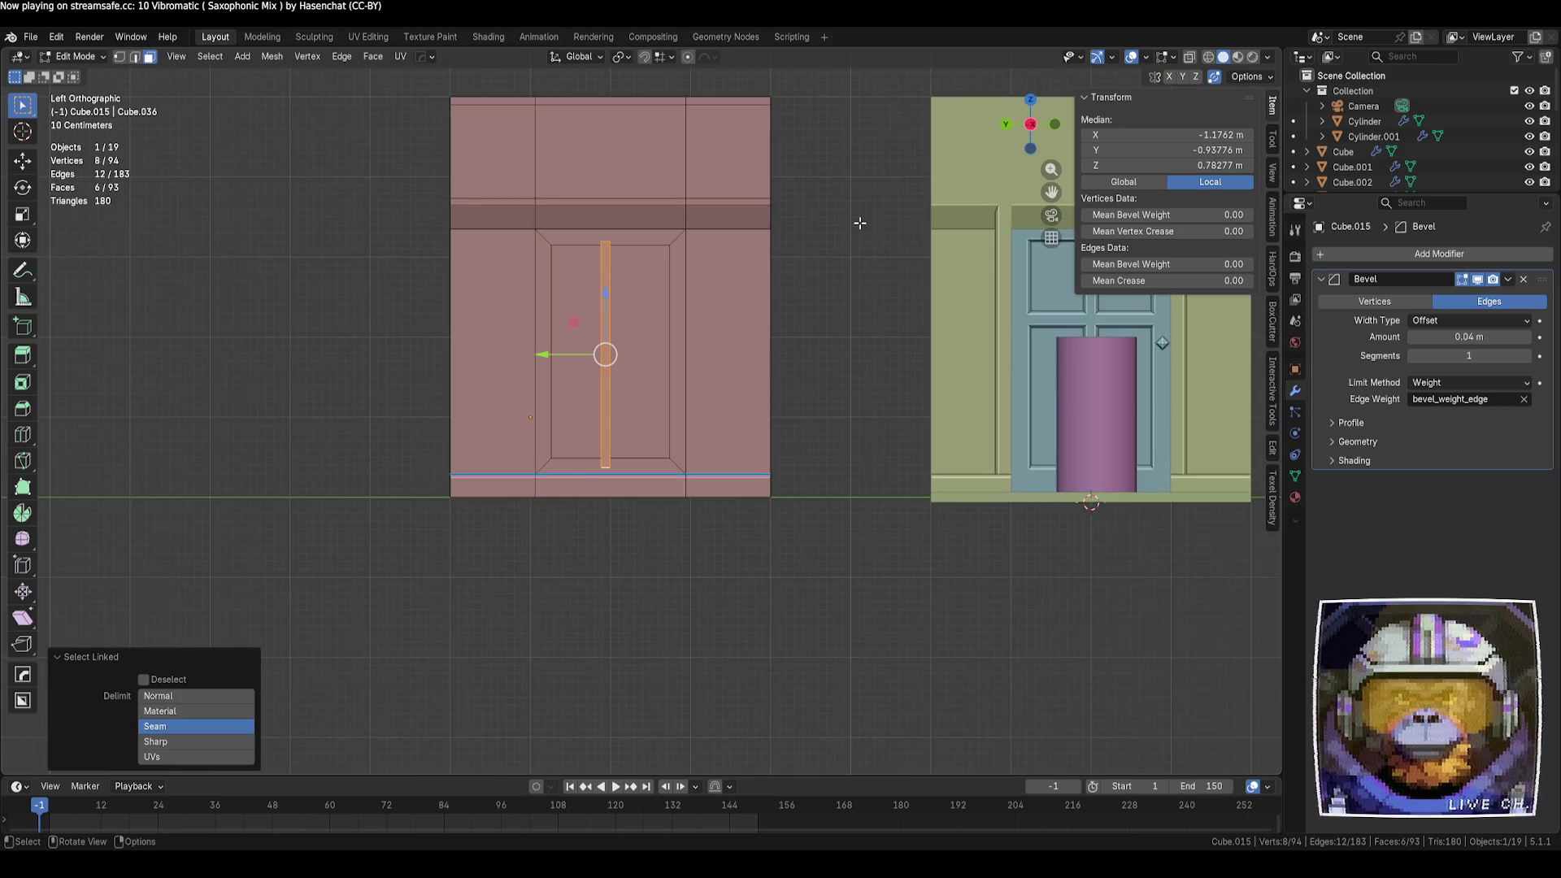
drag(527, 332, 488, 331)
middle_drag(657, 355, 558, 364)
drag(569, 310, 603, 293)
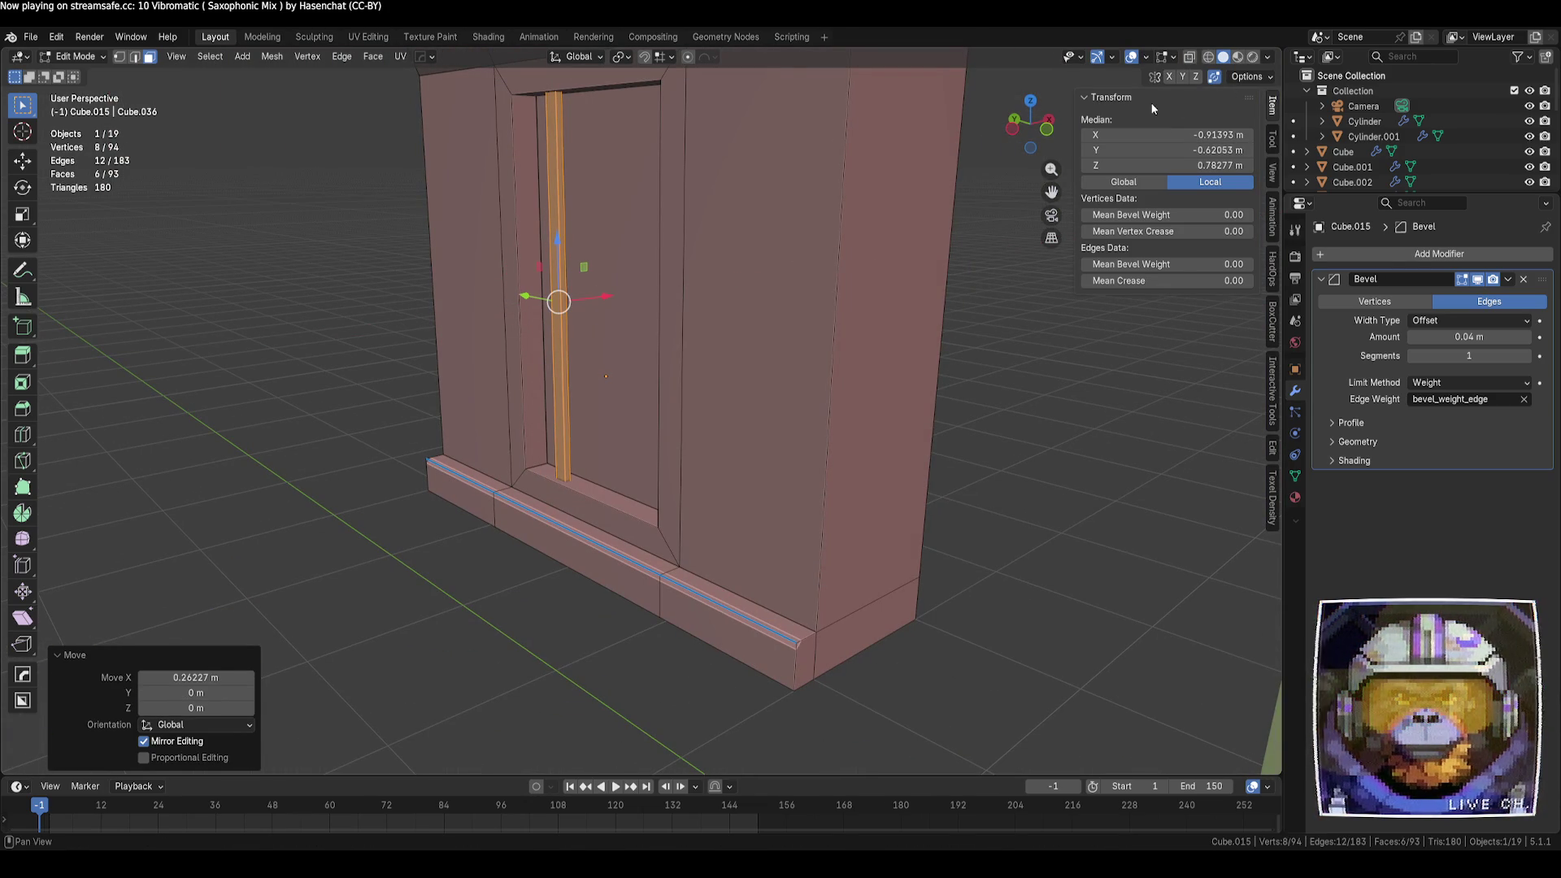
click(1014, 128)
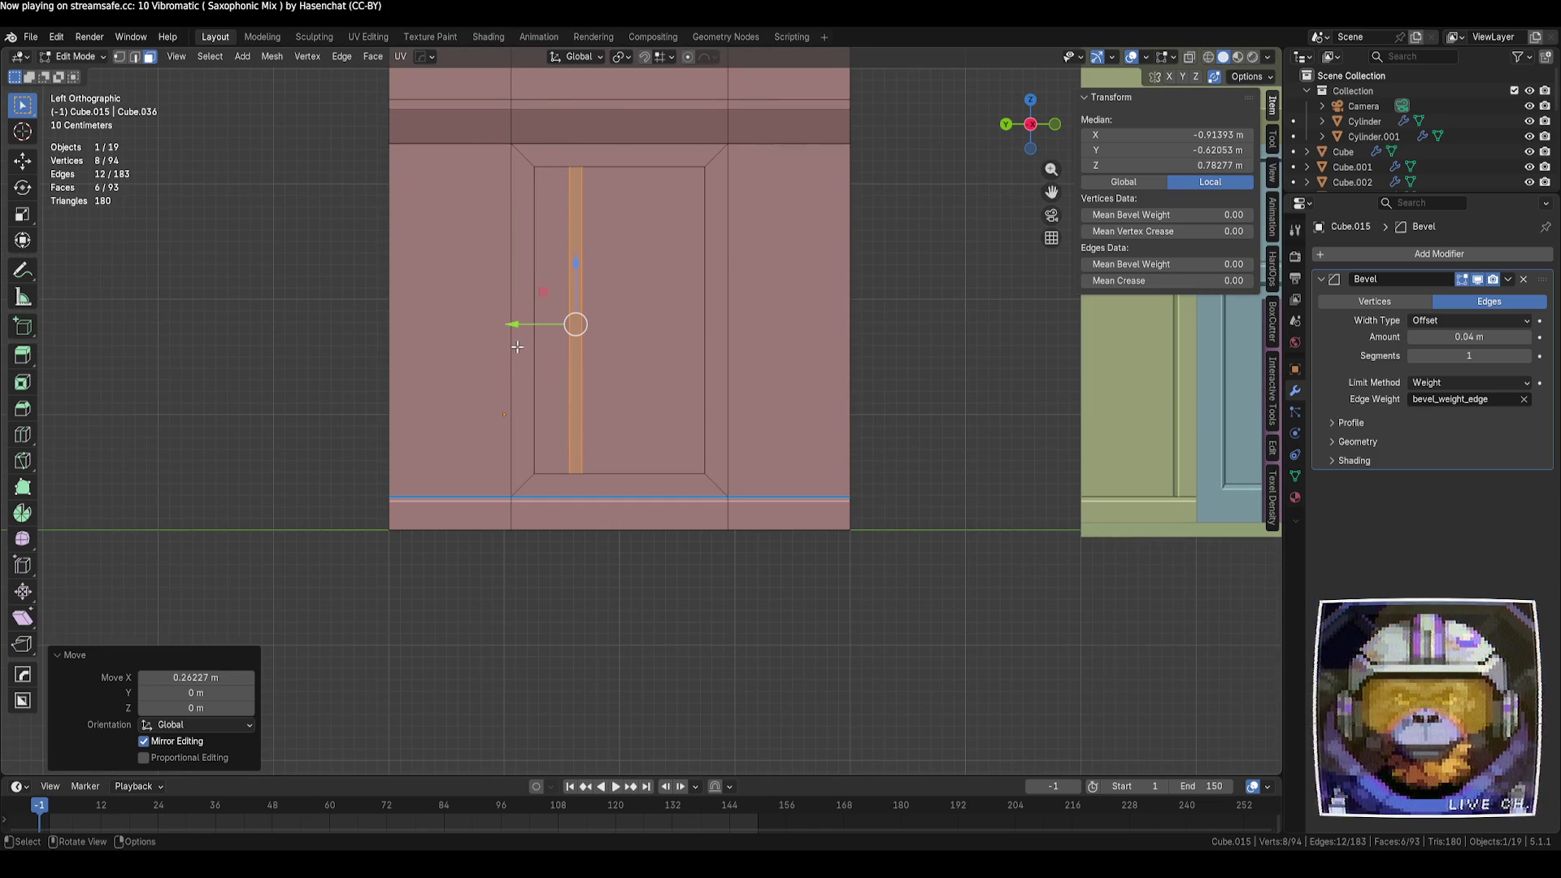
Duplicate the centre post and slide the copy along Y to the panel's right side
key(shift+d)
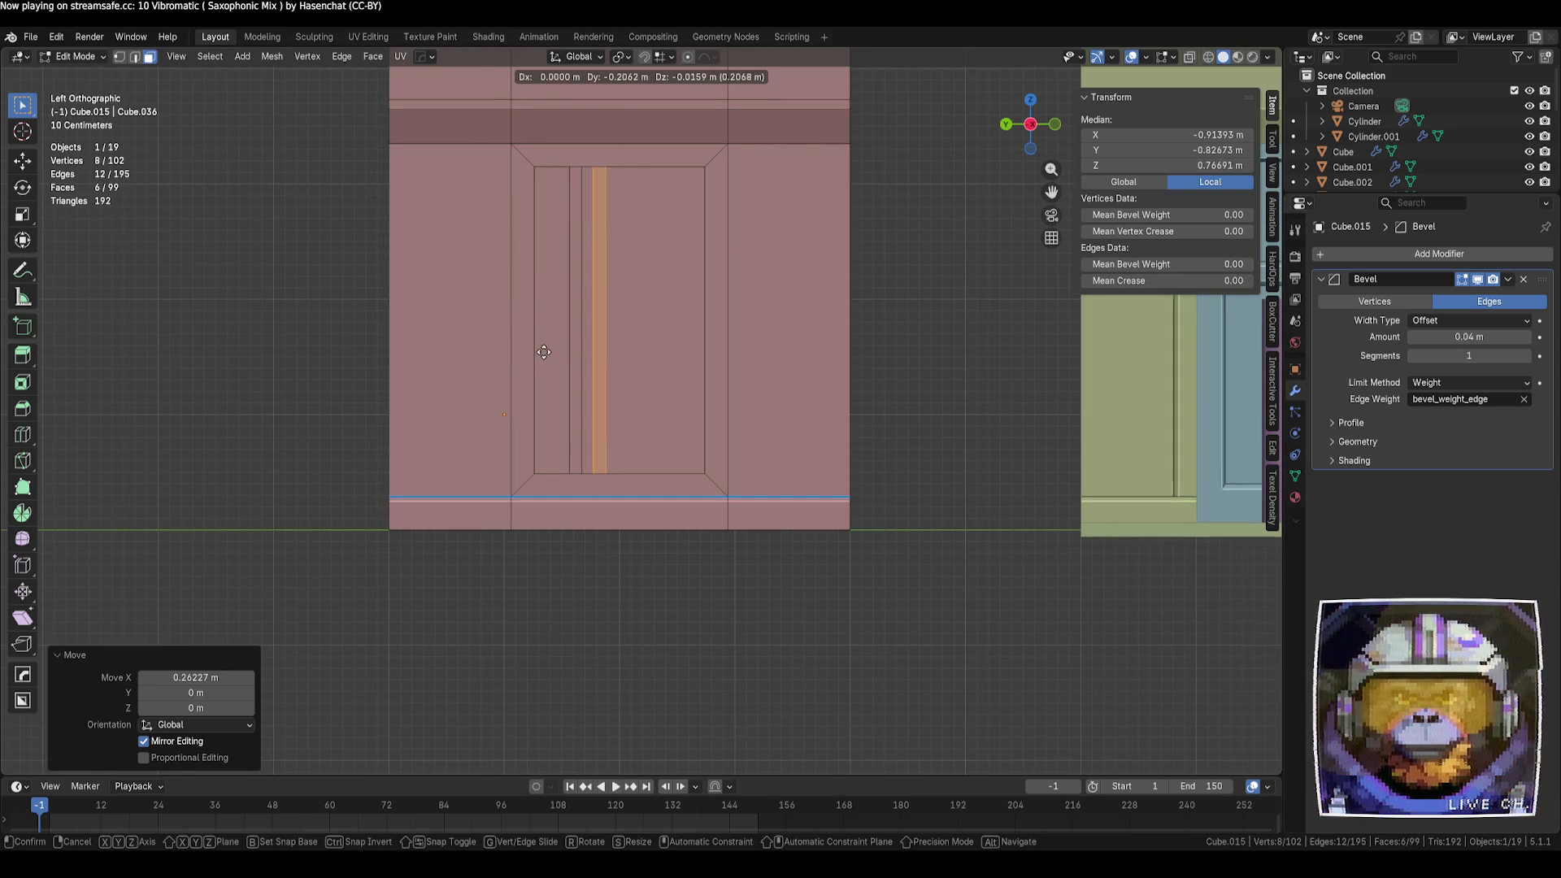
key(Escape)
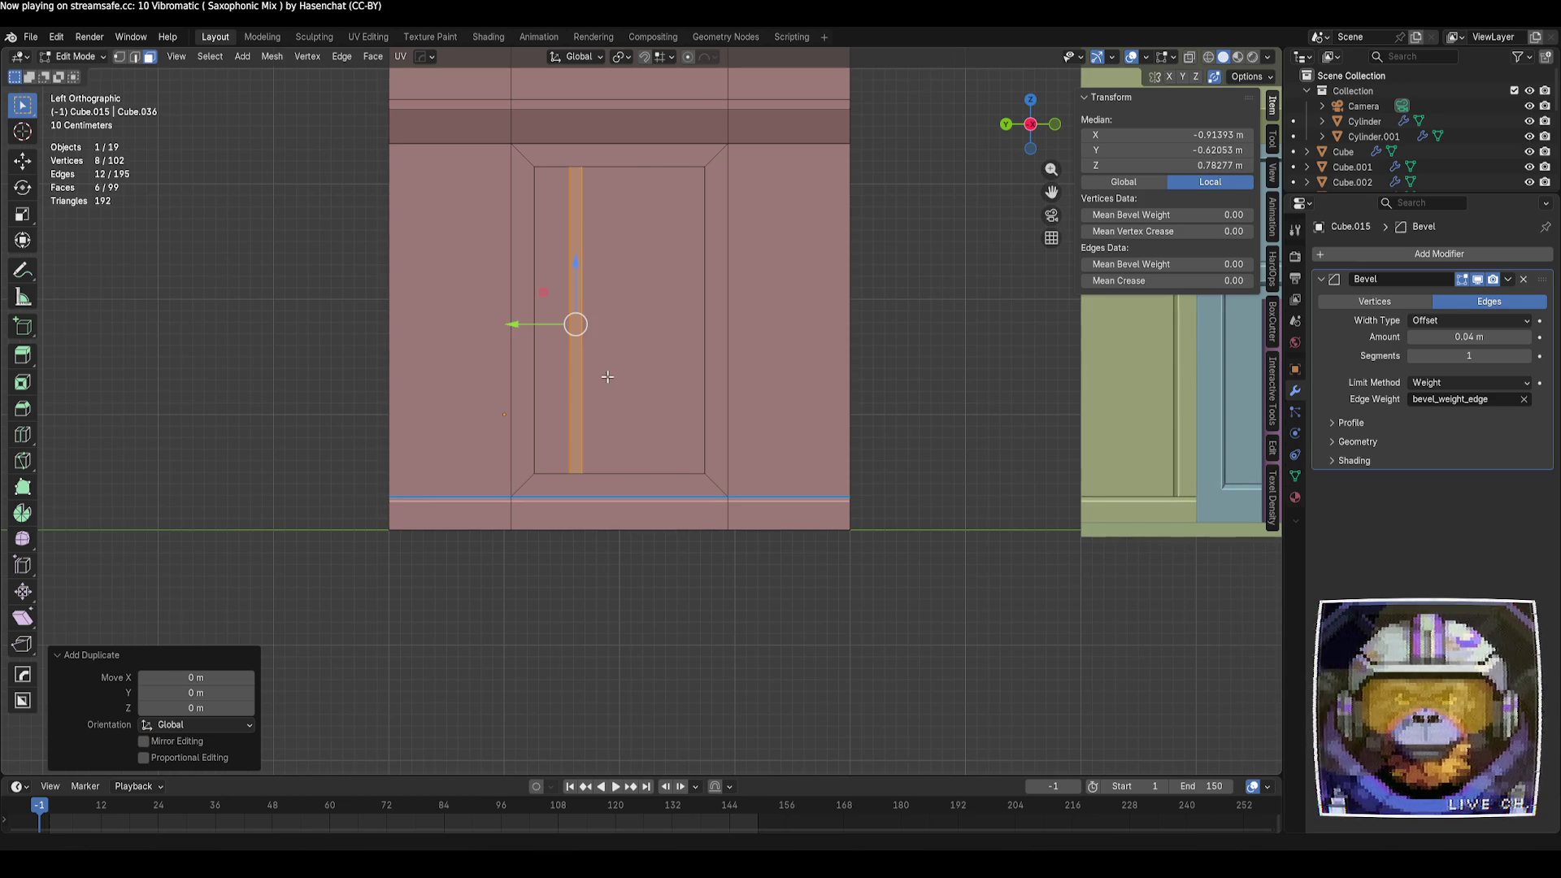
key(g)
key(y)
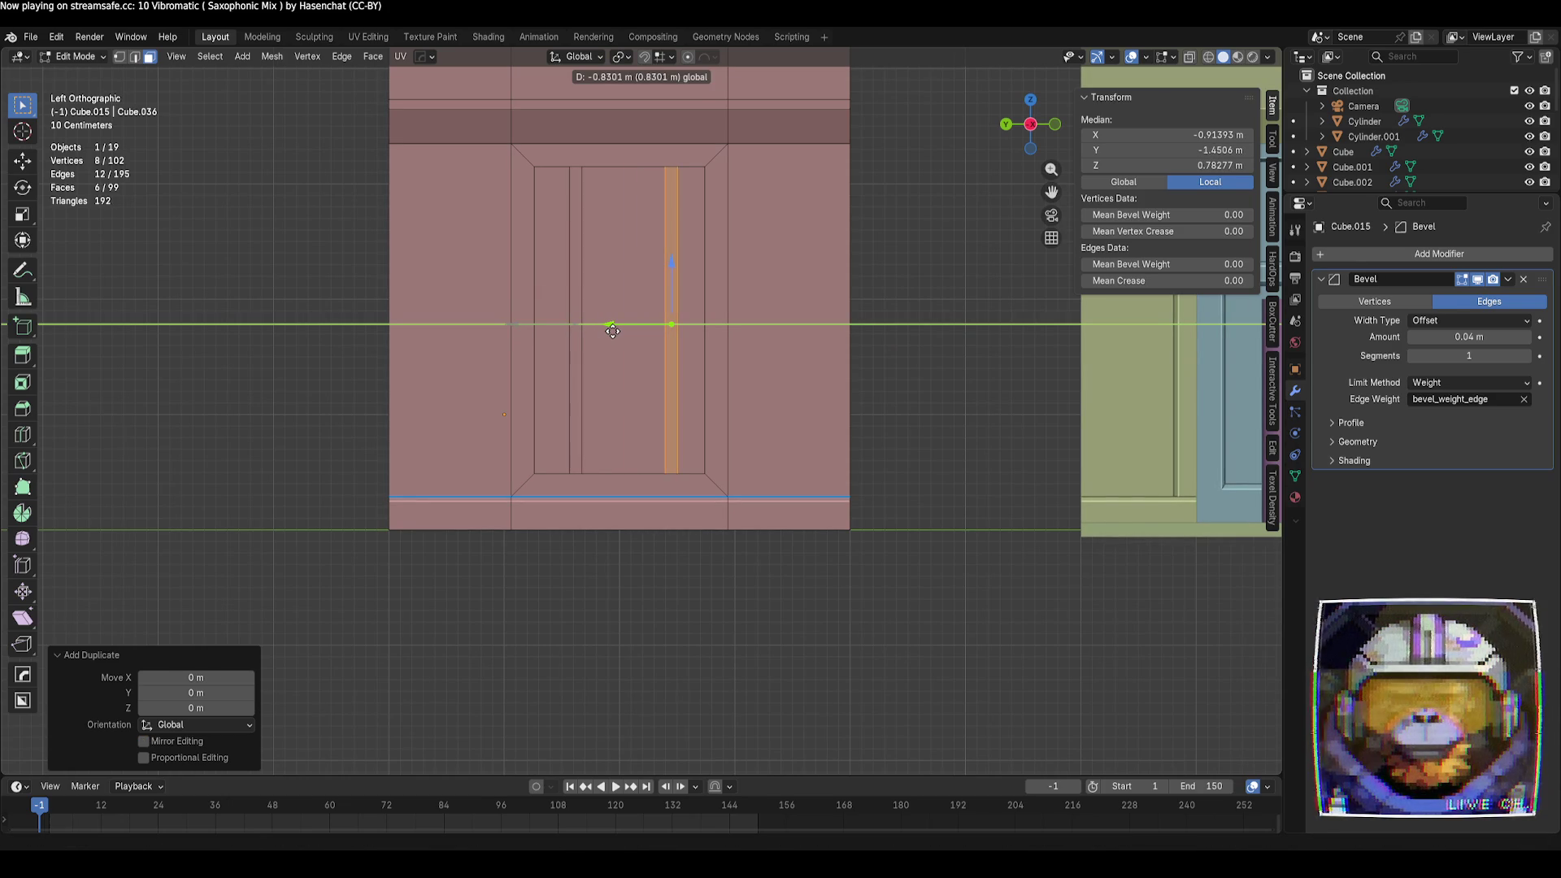
click(612, 331)
click(933, 383)
mouse_move(933, 383)
middle_down()
mouse_move(802, 456)
mouse_move(808, 471)
mouse_move(856, 497)
mouse_move(952, 499)
mouse_move(993, 429)
mouse_move(913, 380)
middle_up()
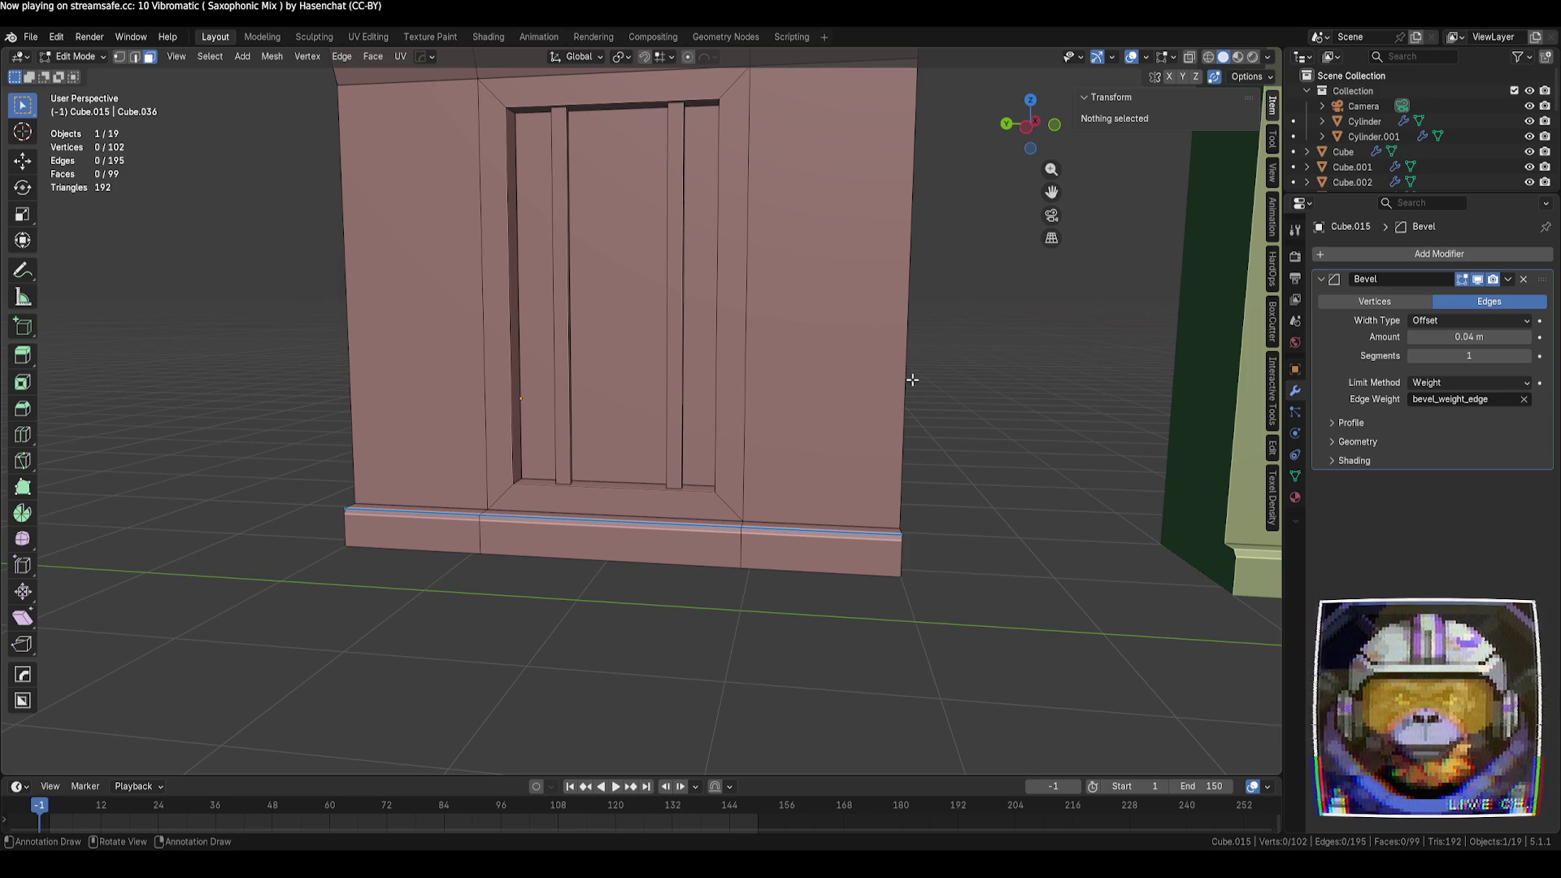
mouse_move(738, 310)
middle_down()
mouse_move(707, 293)
mouse_move(718, 320)
mouse_move(629, 257)
middle_up()
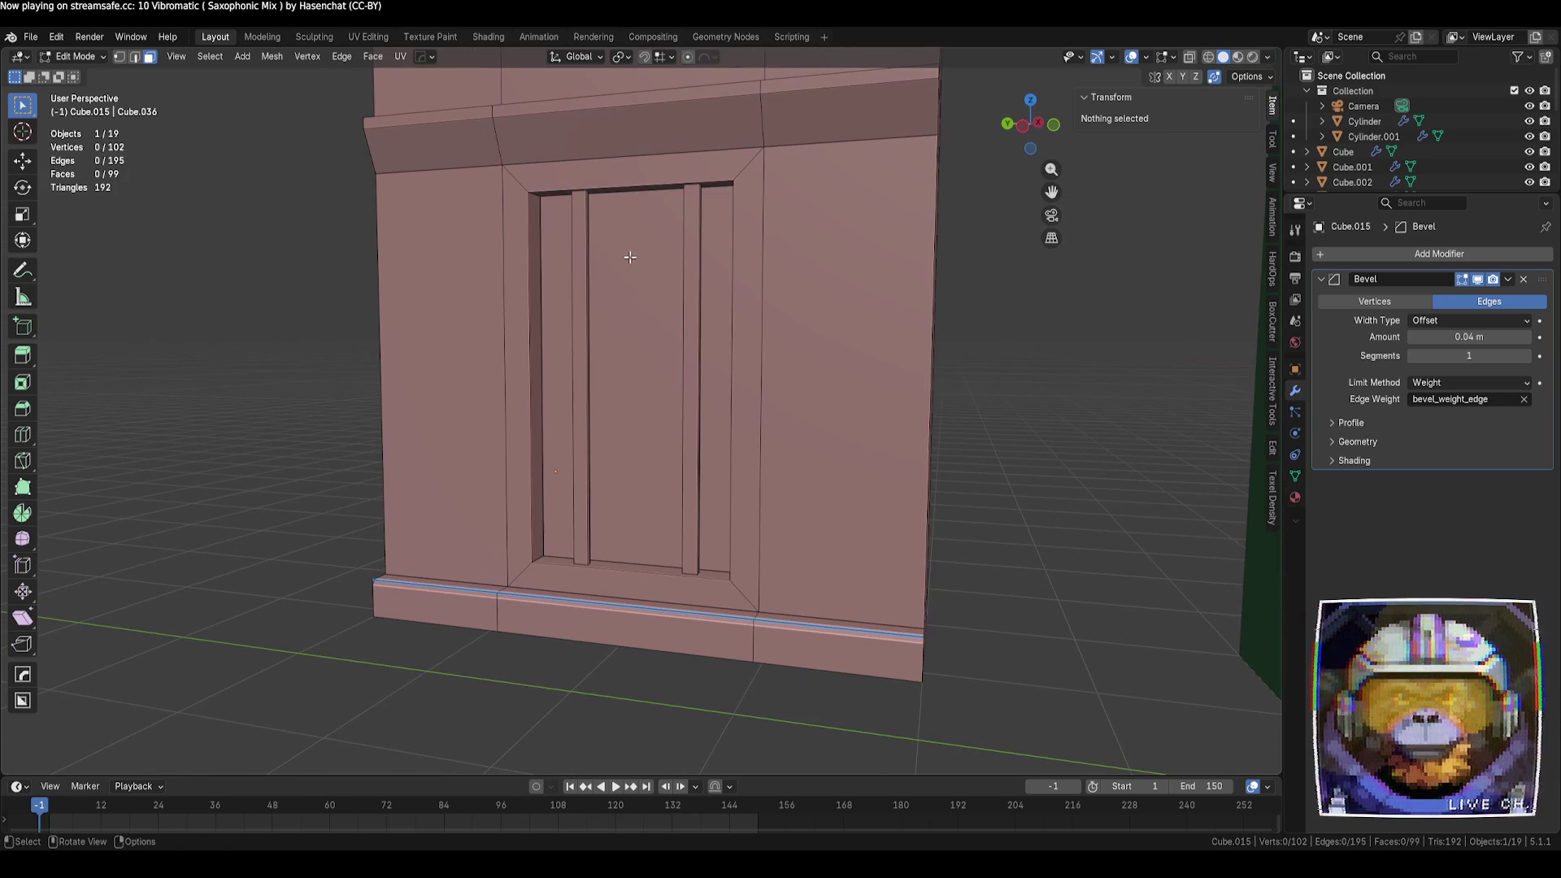
click(584, 249)
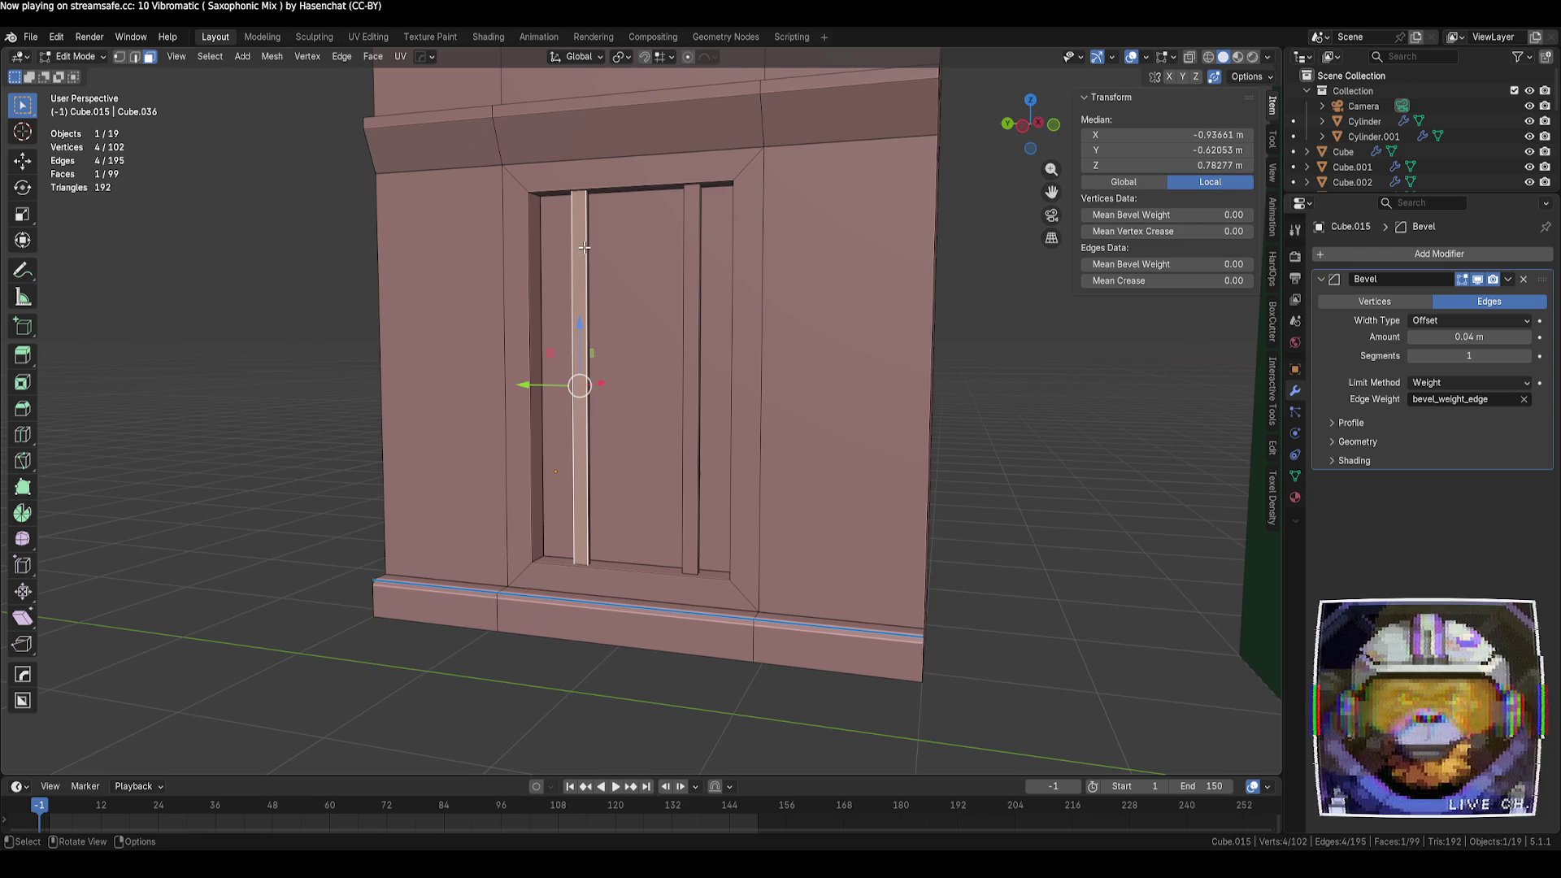
key(shift+d)
key(Escape)
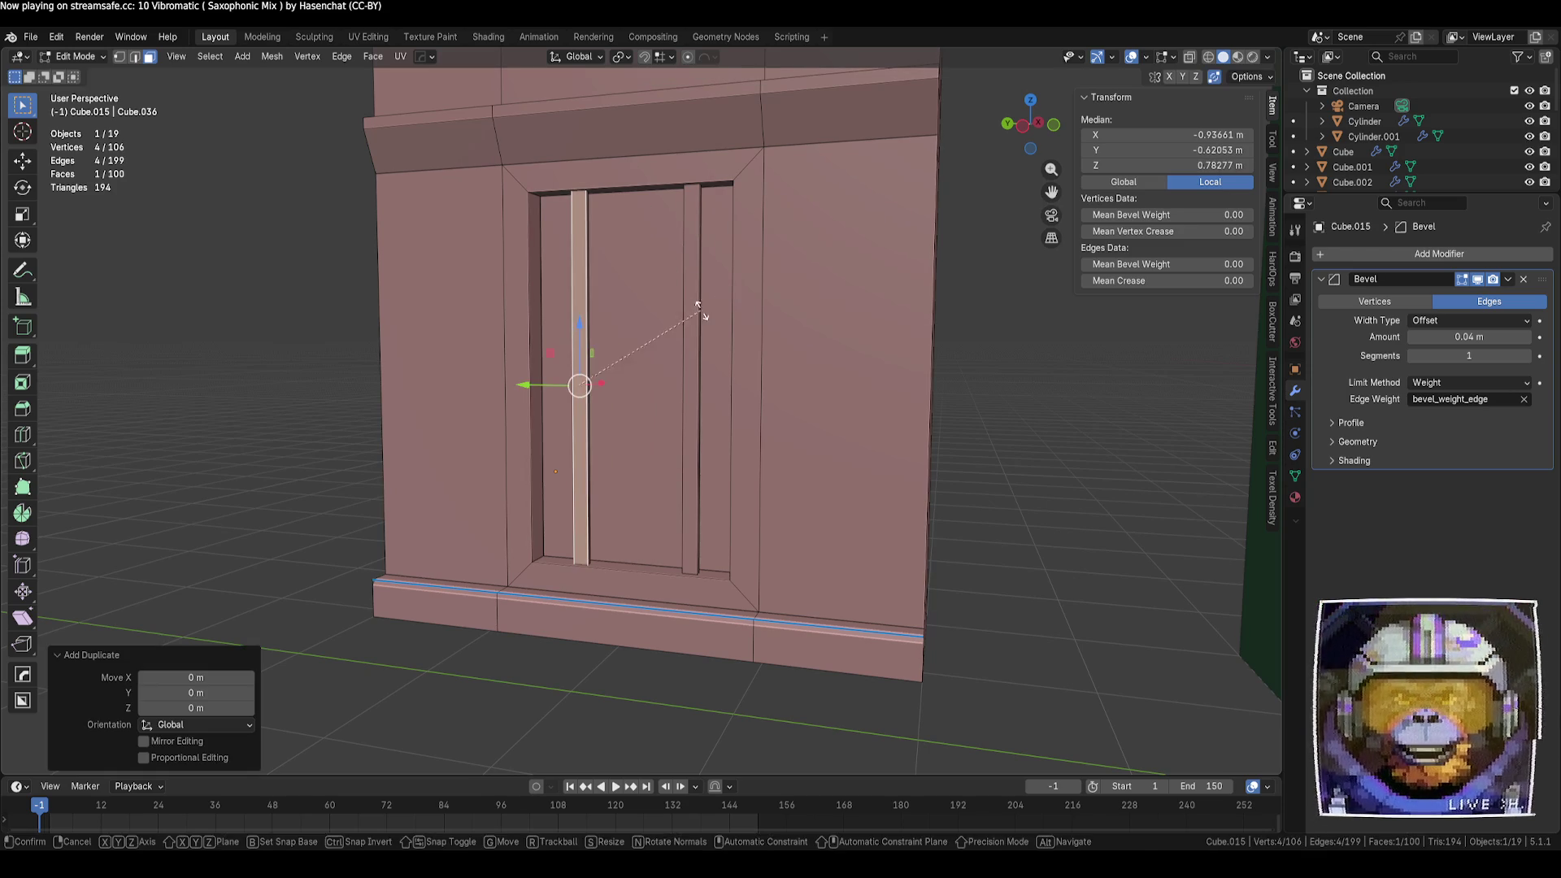
key(r)
key(x)
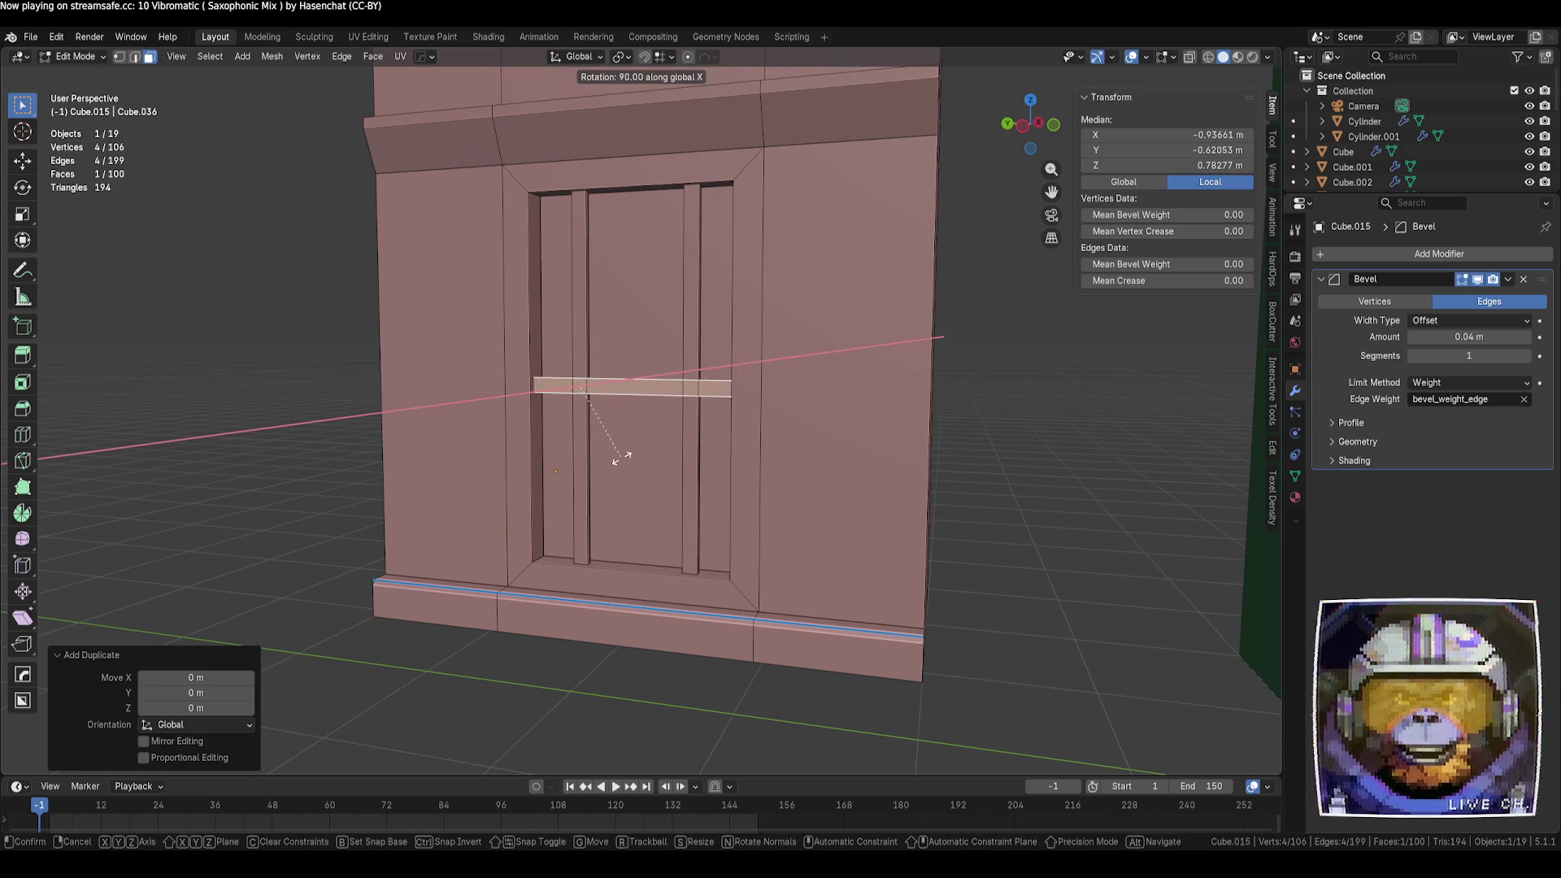
click(620, 460)
key(ctrl+z)
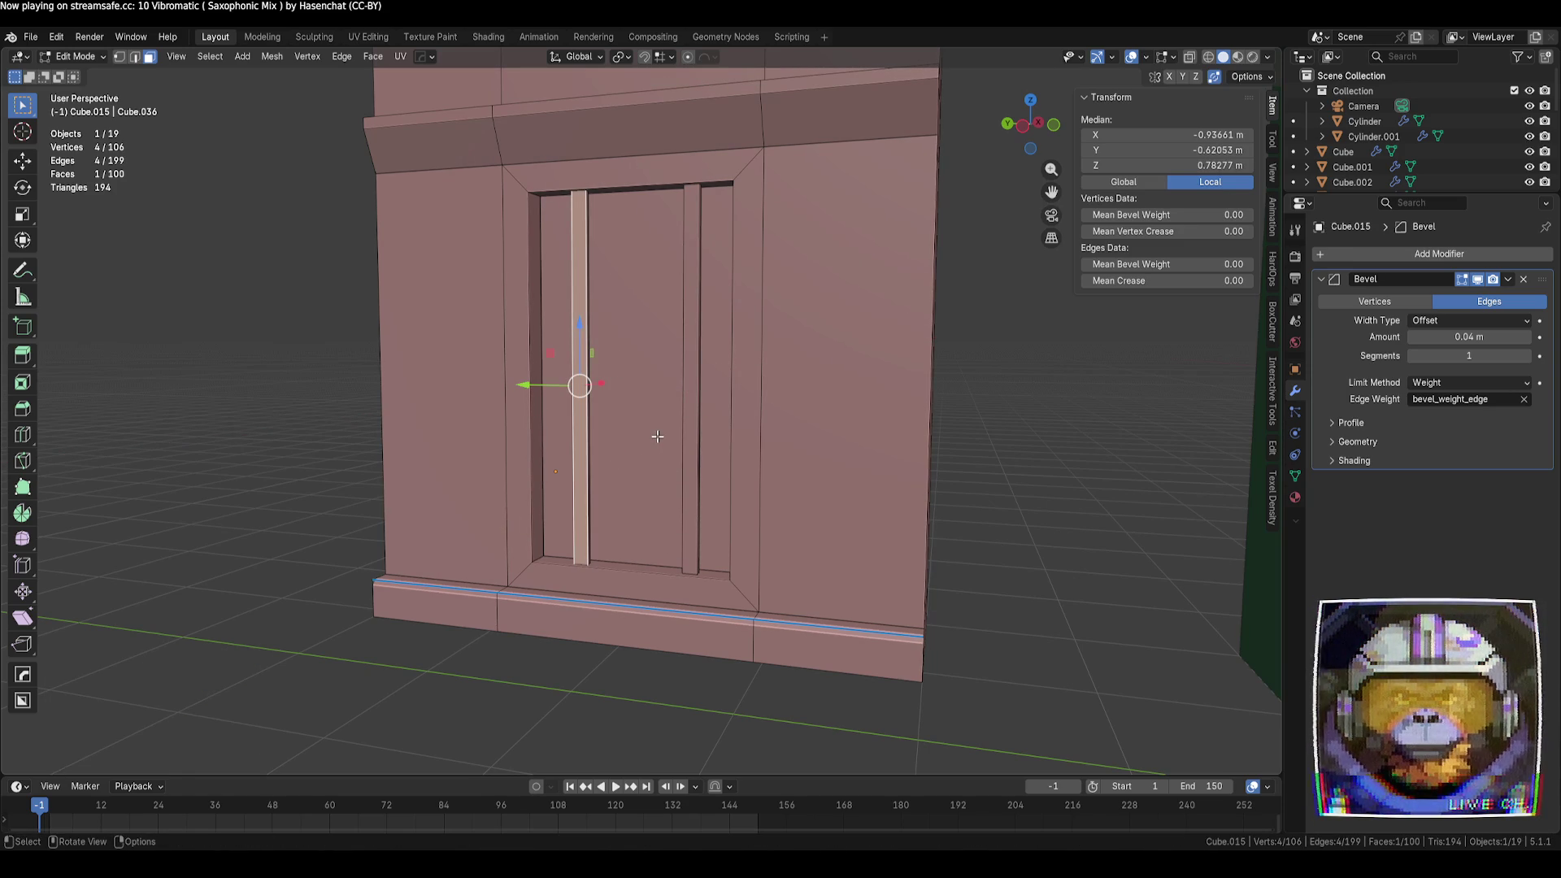
key(r)
key(x)
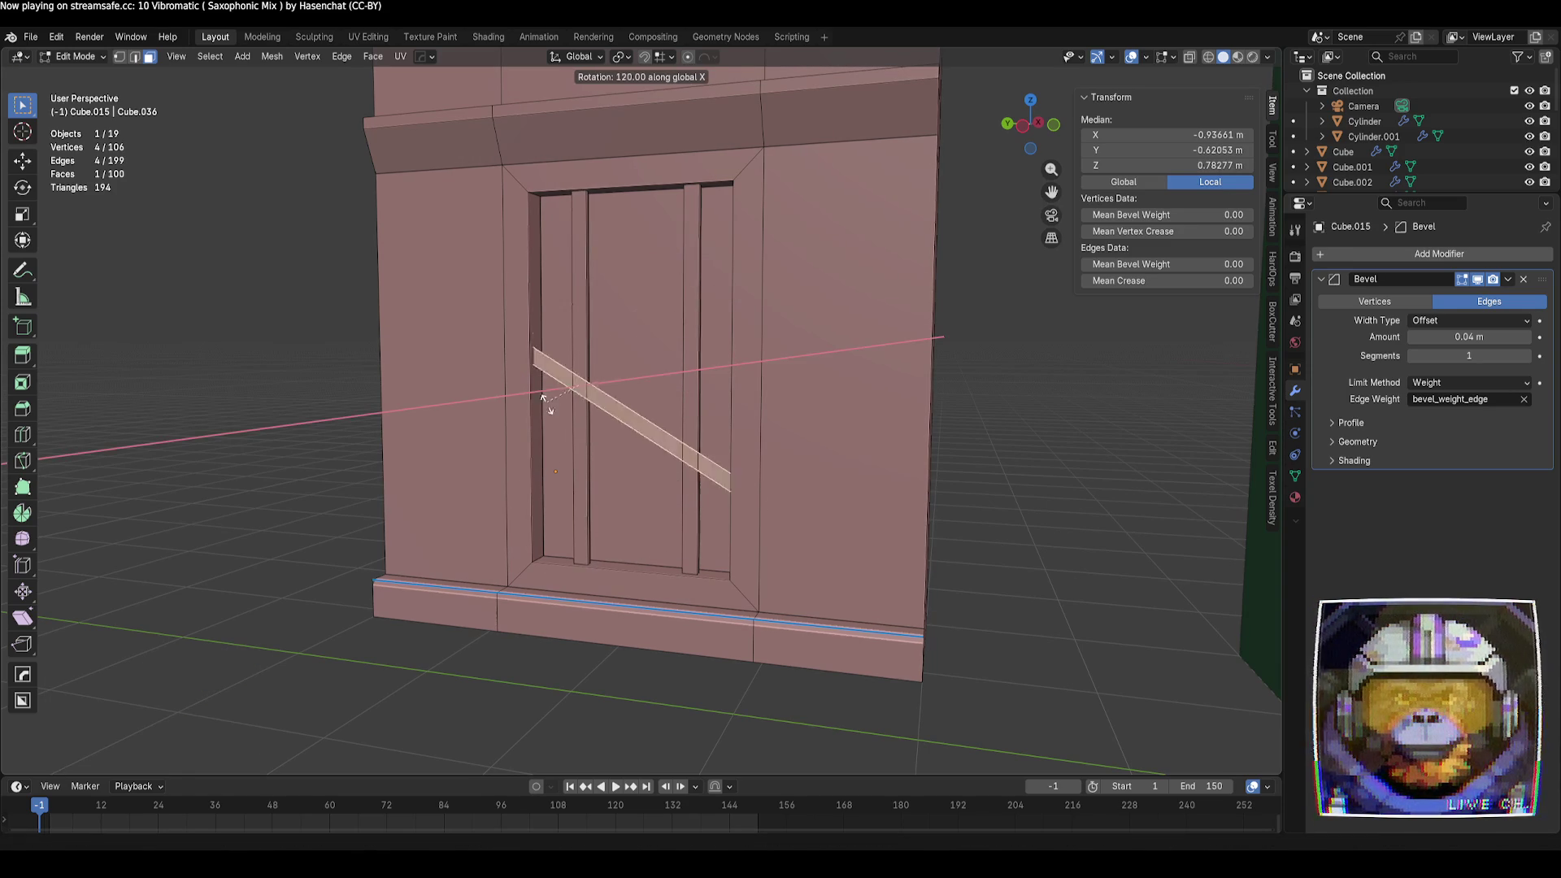
click(570, 421)
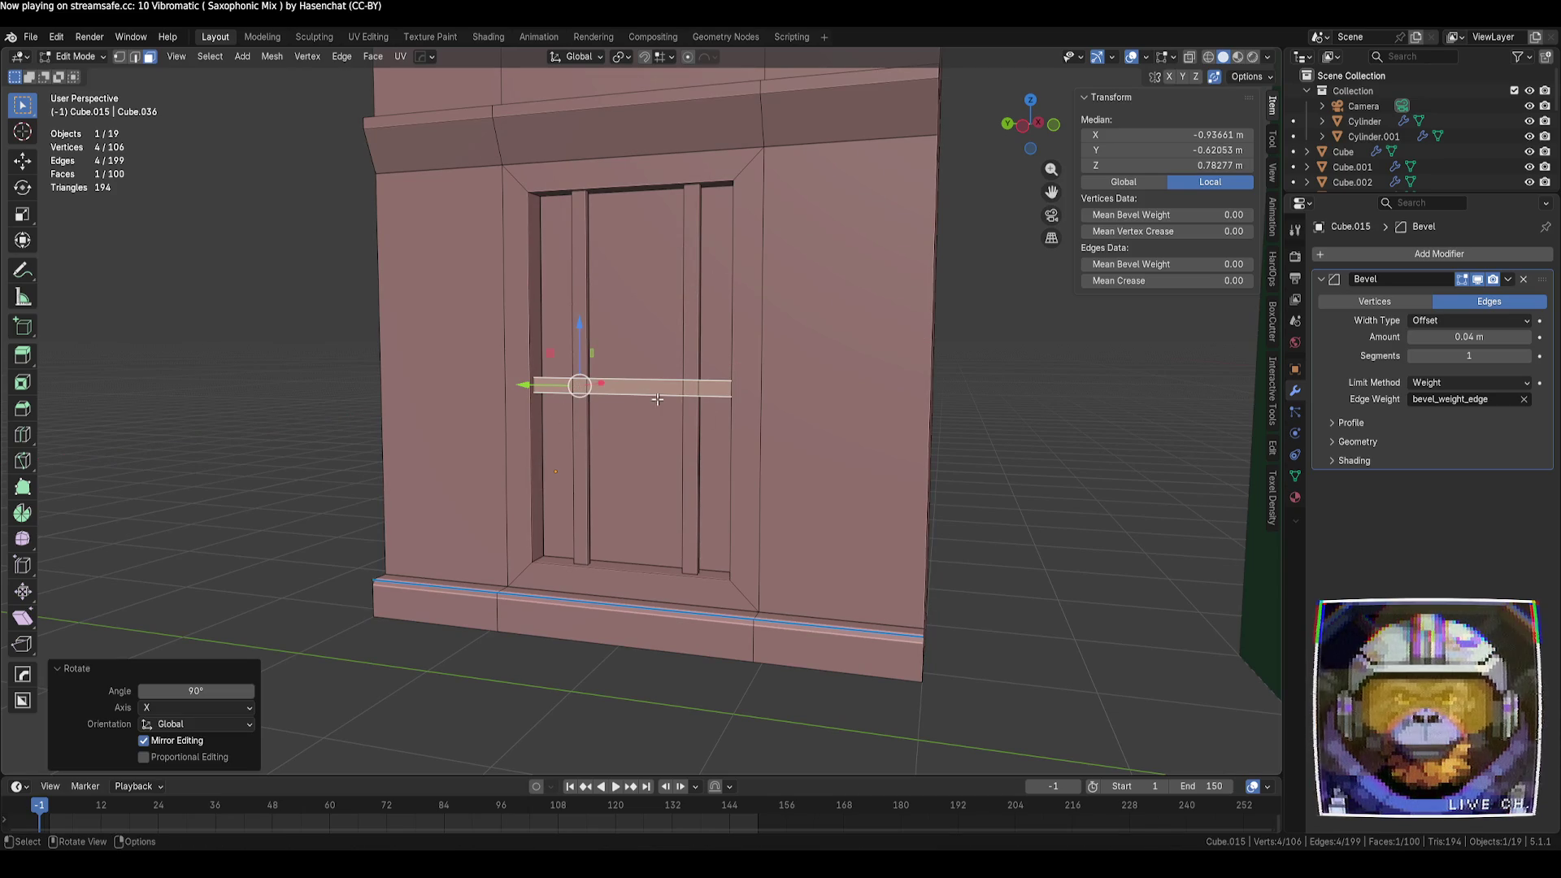
drag(577, 332, 577, 155)
mouse_move(576, 154)
middle_down()
mouse_move(610, 244)
mouse_move(612, 220)
mouse_move(606, 231)
middle_up()
key(ctrl+z)
key(ctrl+shift+z)
click(610, 234)
scroll(610, 234, up, 5)
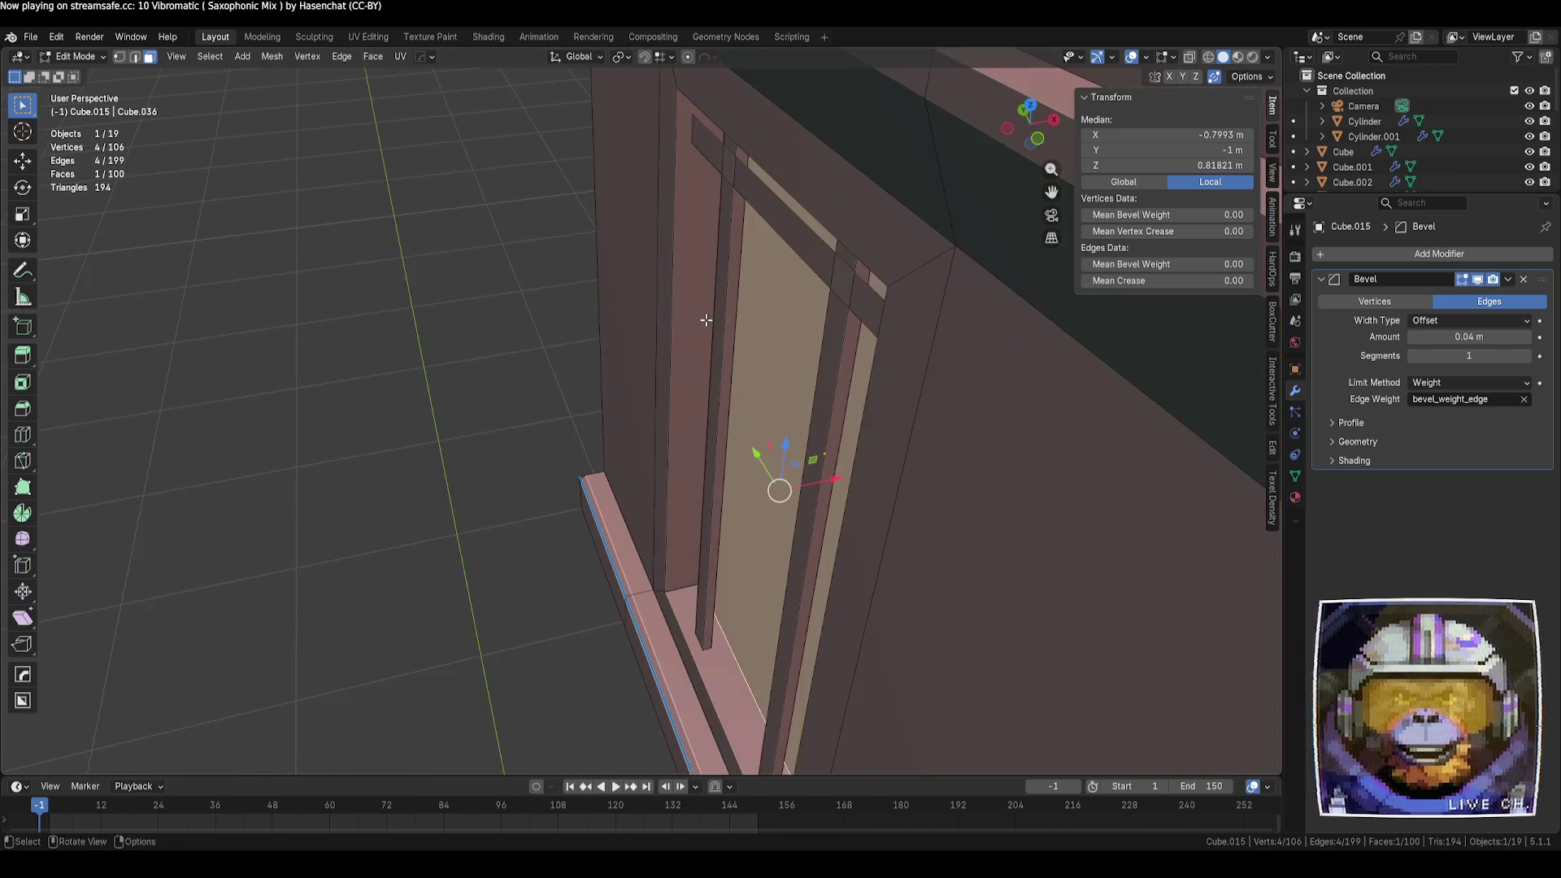
middle_drag(708, 321, 730, 306)
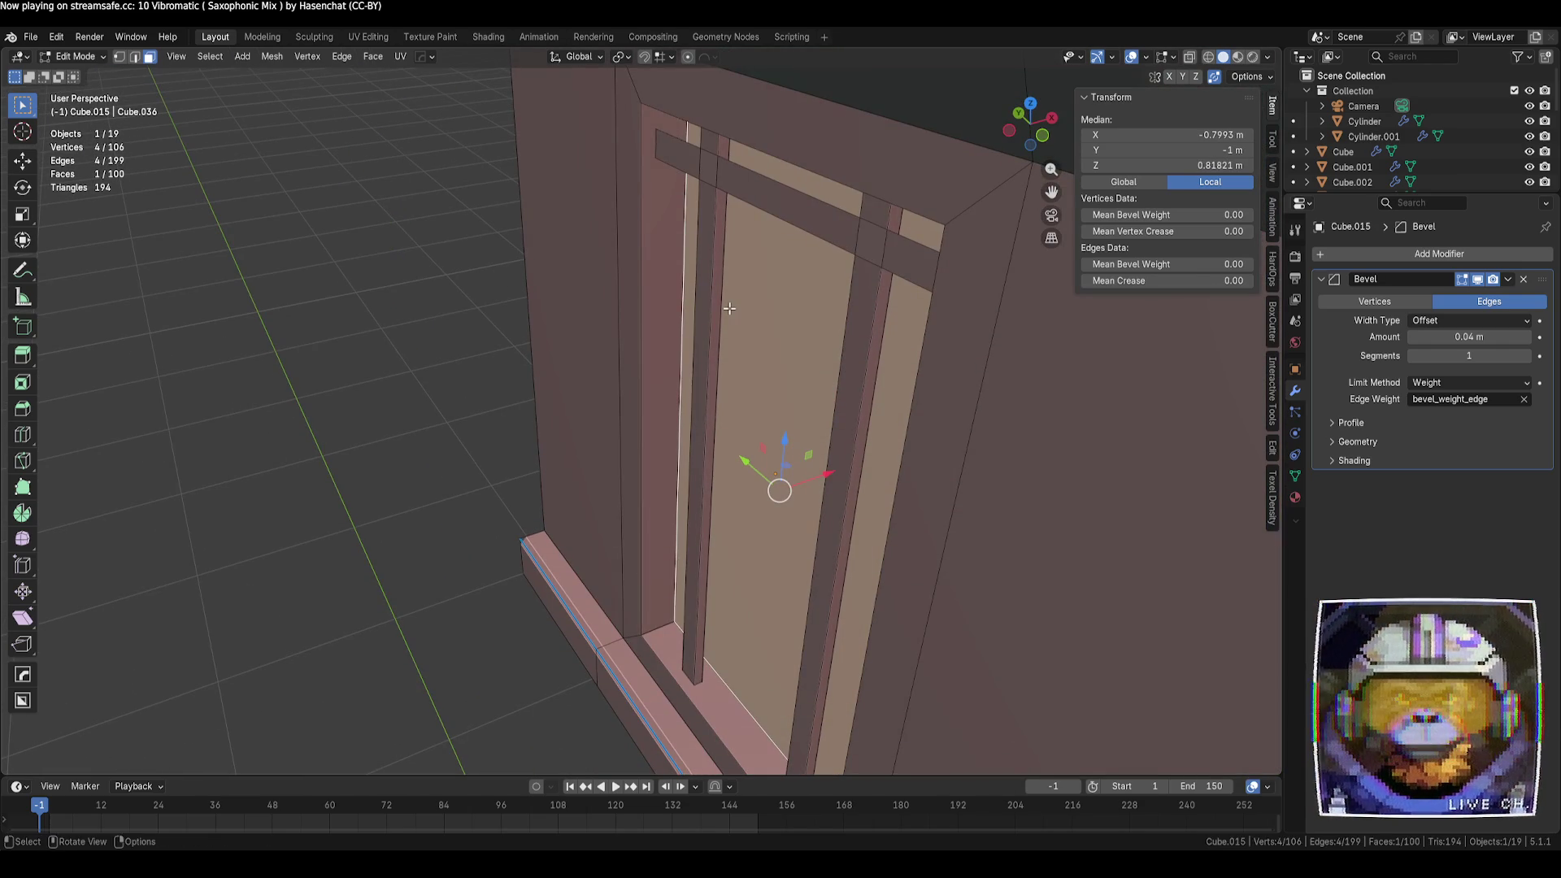
key(ctrl+z)
key(x)
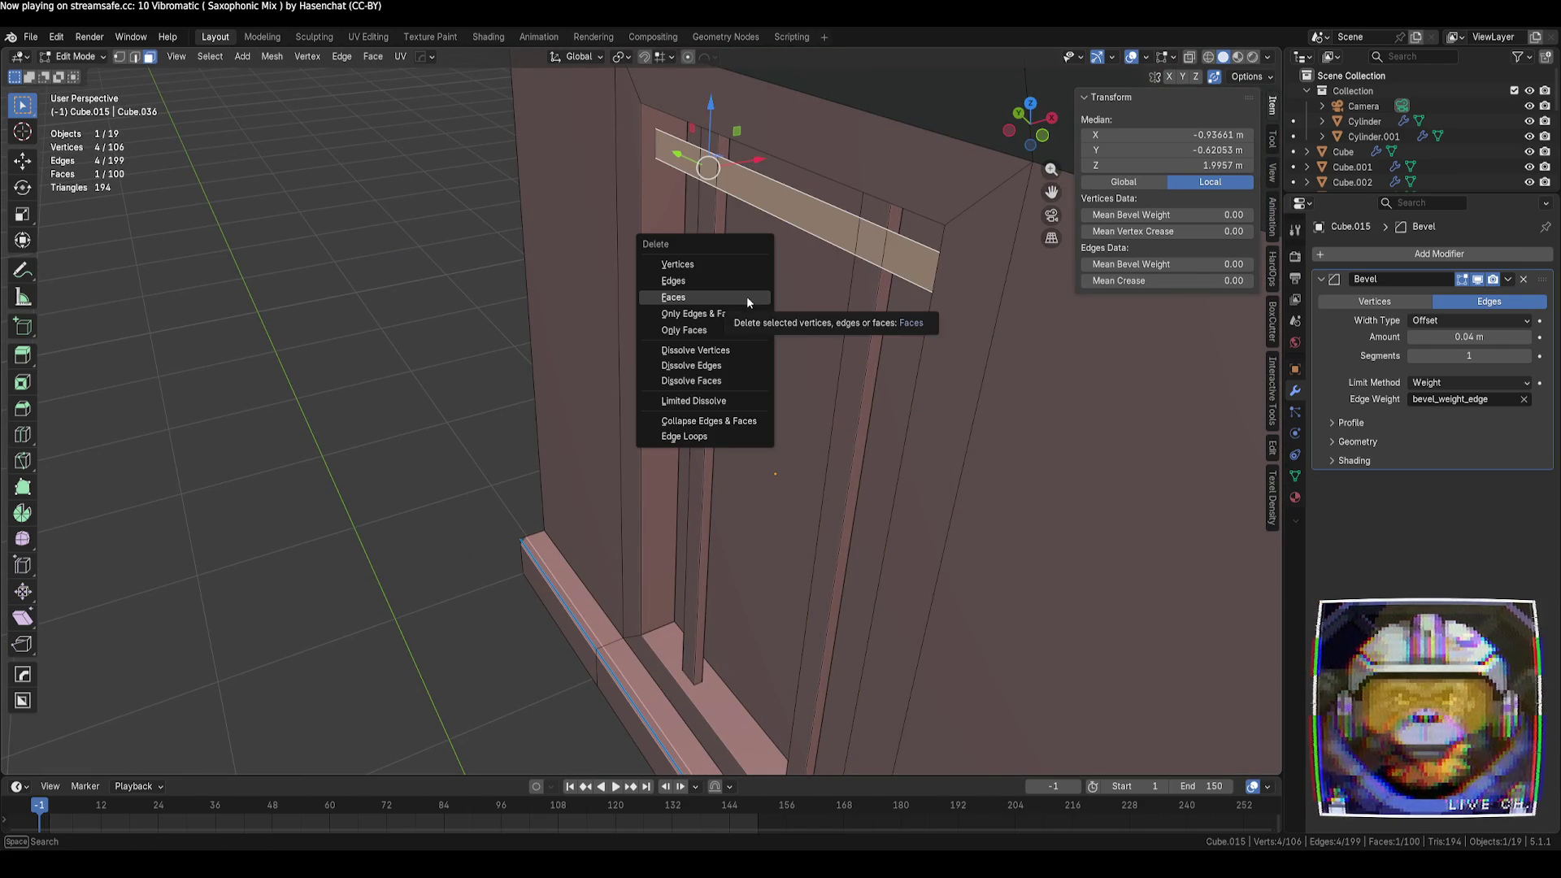
click(747, 298)
key(l)
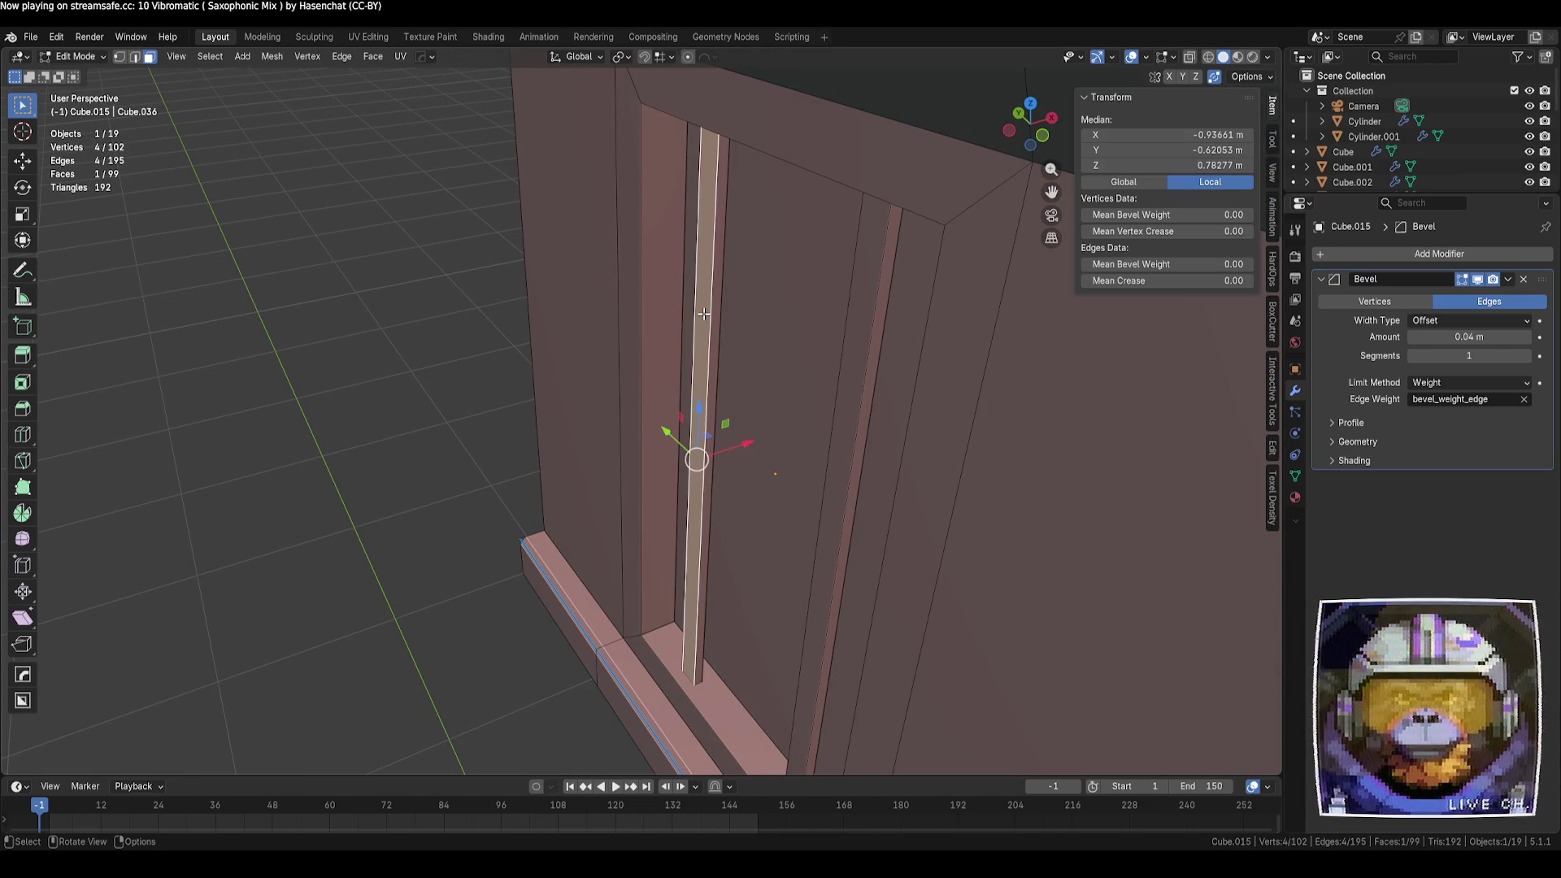
Duplicate a vertical strip in place and rotate the copy 90° about X into a horizontal bar
key(shift+d)
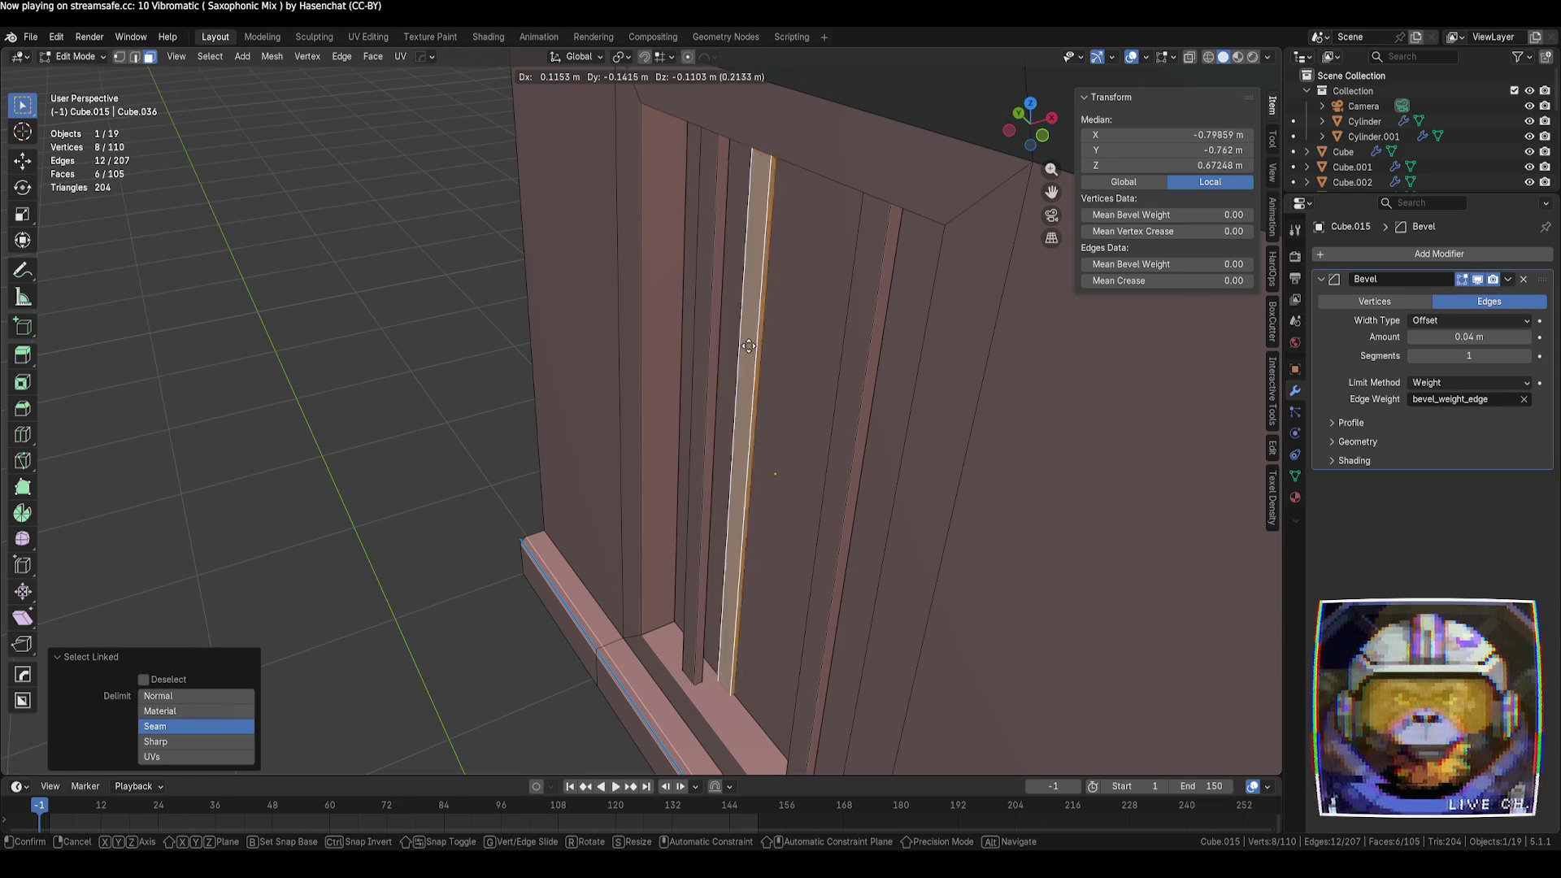
right_click(712, 354)
key(r)
text(x)
text(90)
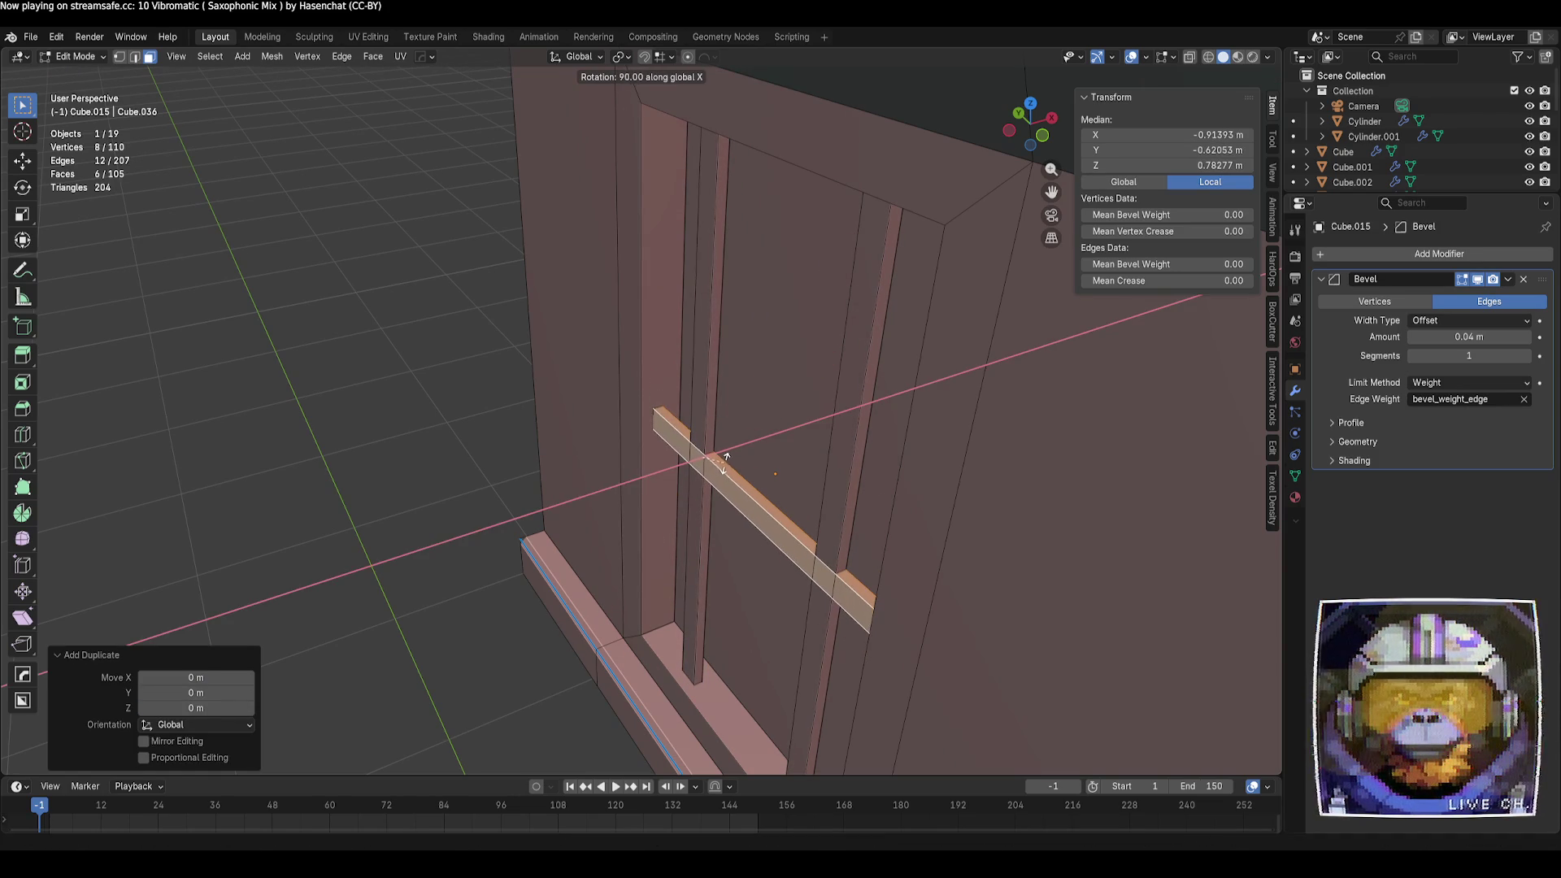
key(Return)
Lift the horizontal bar to the door's top and separate it into its own object
click(726, 490)
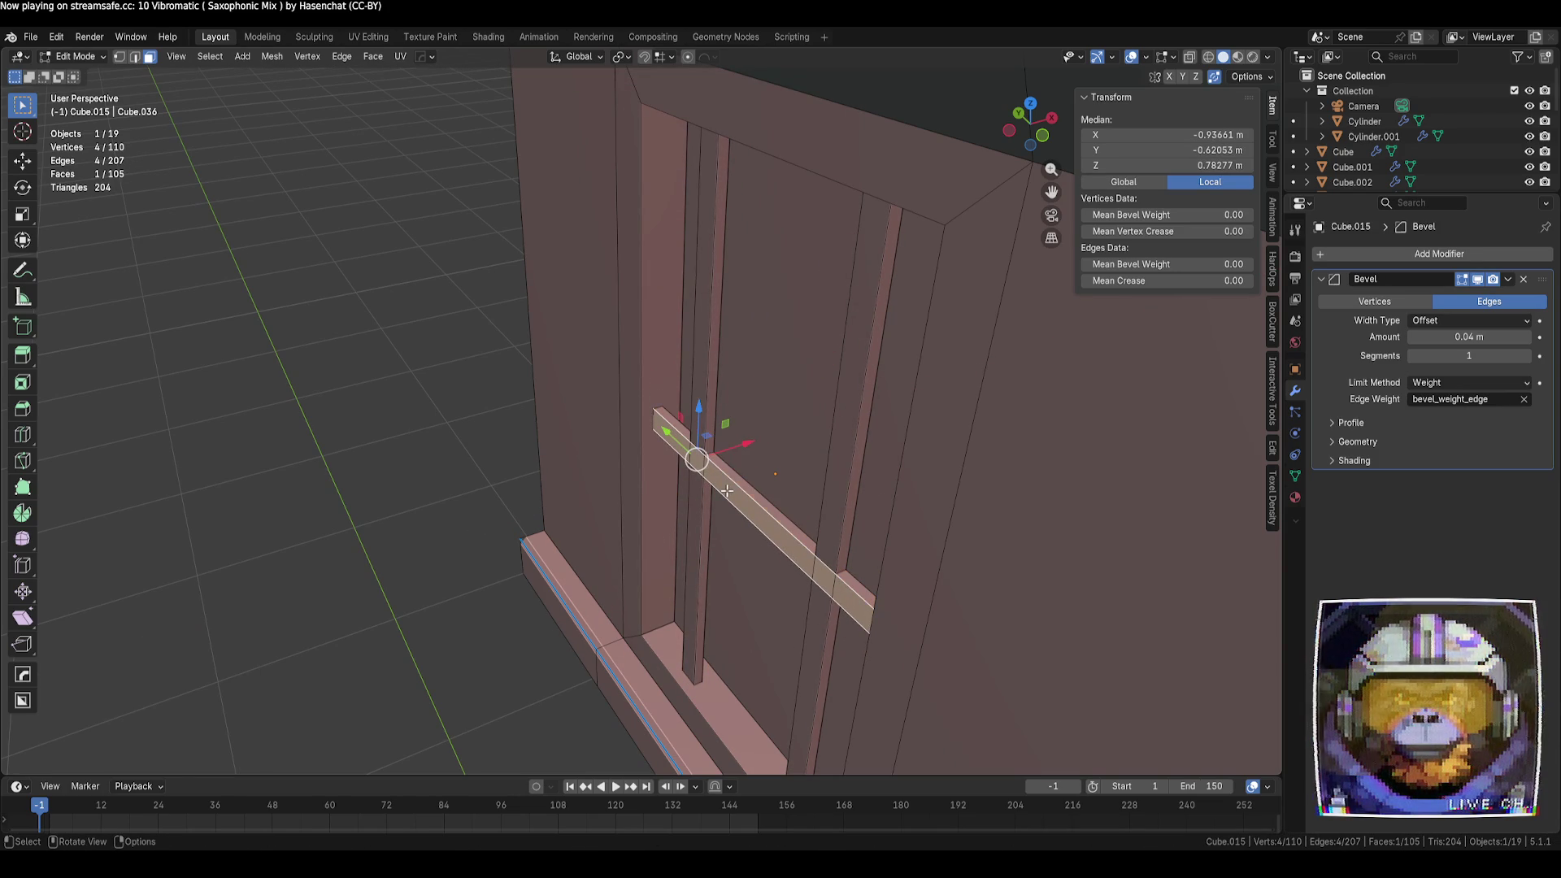
drag(751, 446, 750, 480)
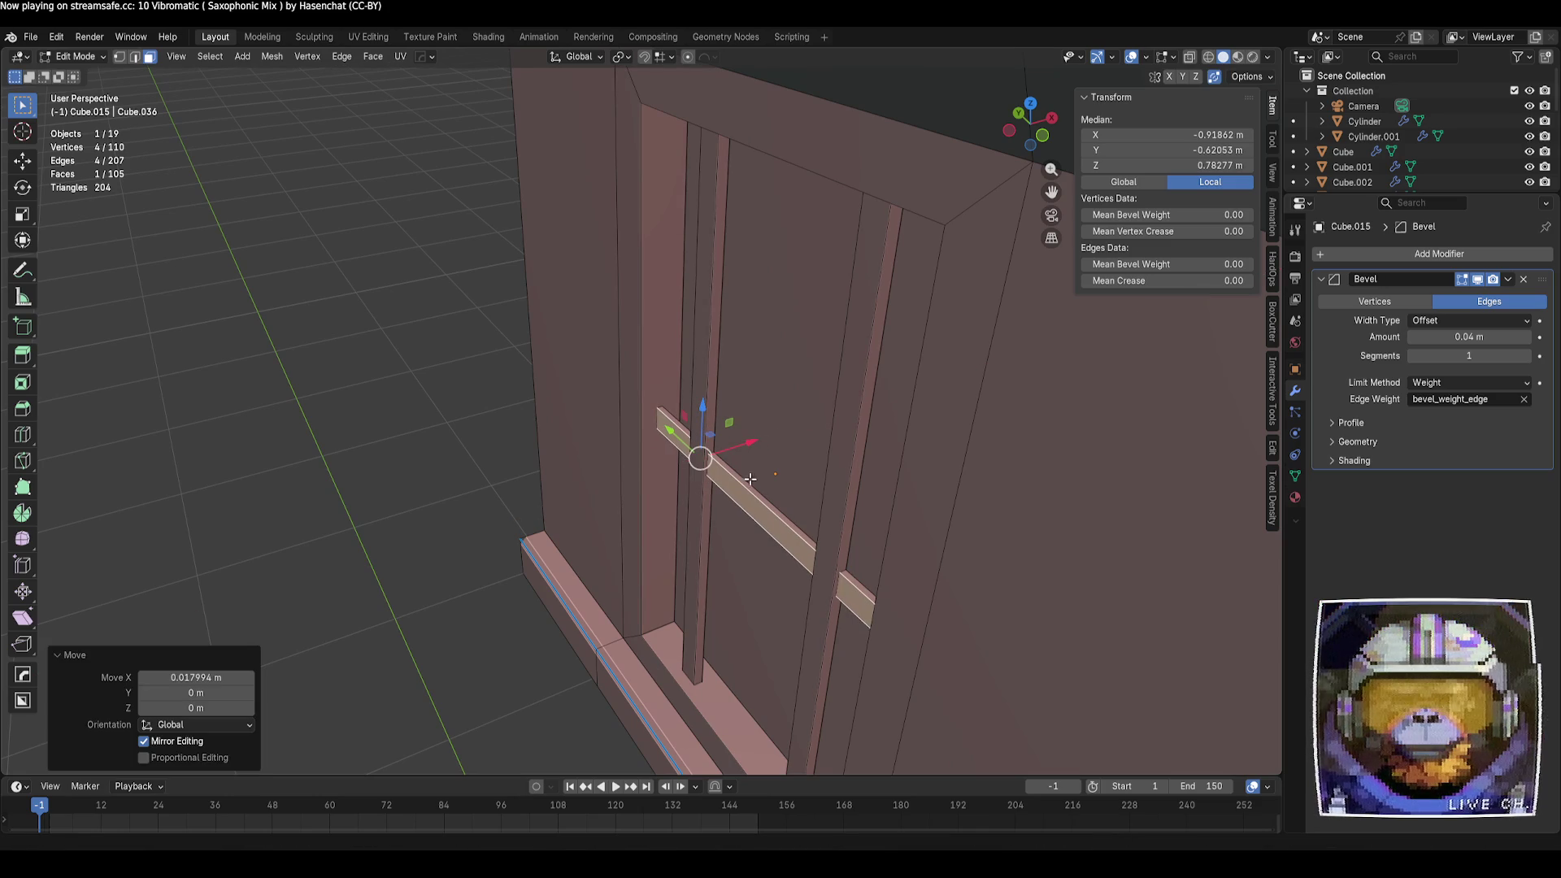
key(ctrl+z)
mouse_move(712, 398)
mouse_down()
mouse_move(711, 421)
mouse_move(716, 101)
mouse_up()
key(ctrl+l)
mouse_move(716, 102)
middle_down()
mouse_move(837, 220)
mouse_move(858, 290)
middle_up()
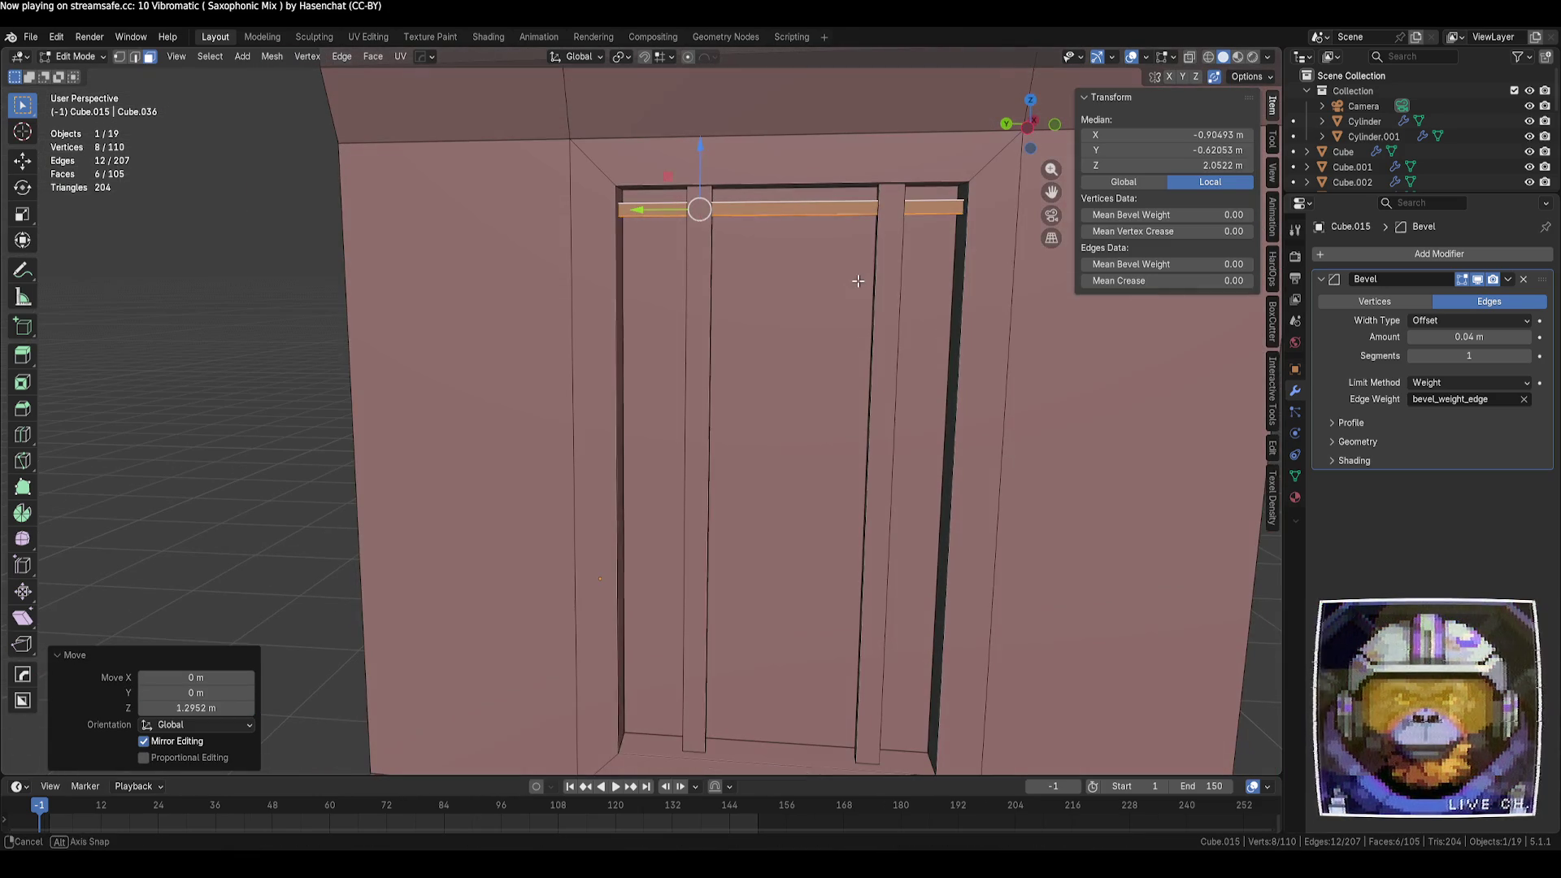
key(p)
click(859, 294)
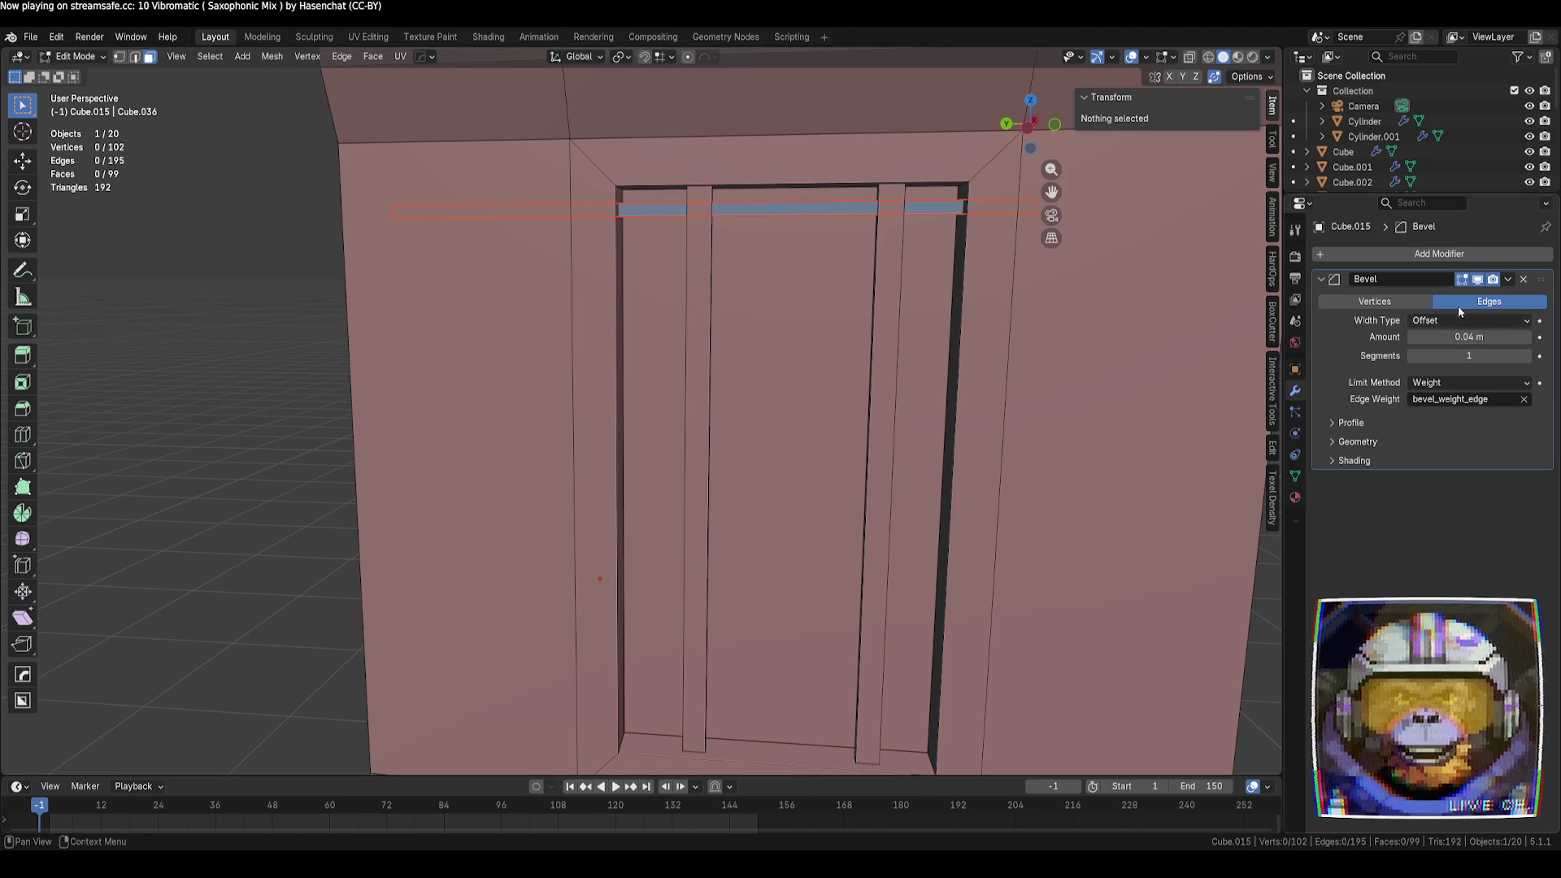
In X-ray, slide a face of the neighbouring wall piece along Y toward the door
mouse_move(1178, 300)
middle_down()
mouse_move(818, 294)
mouse_move(744, 317)
middle_up()
key(alt+z)
mouse_move(598, 319)
middle_down()
mouse_move(520, 313)
mouse_move(586, 317)
middle_up()
scroll(588, 319, up, 2)
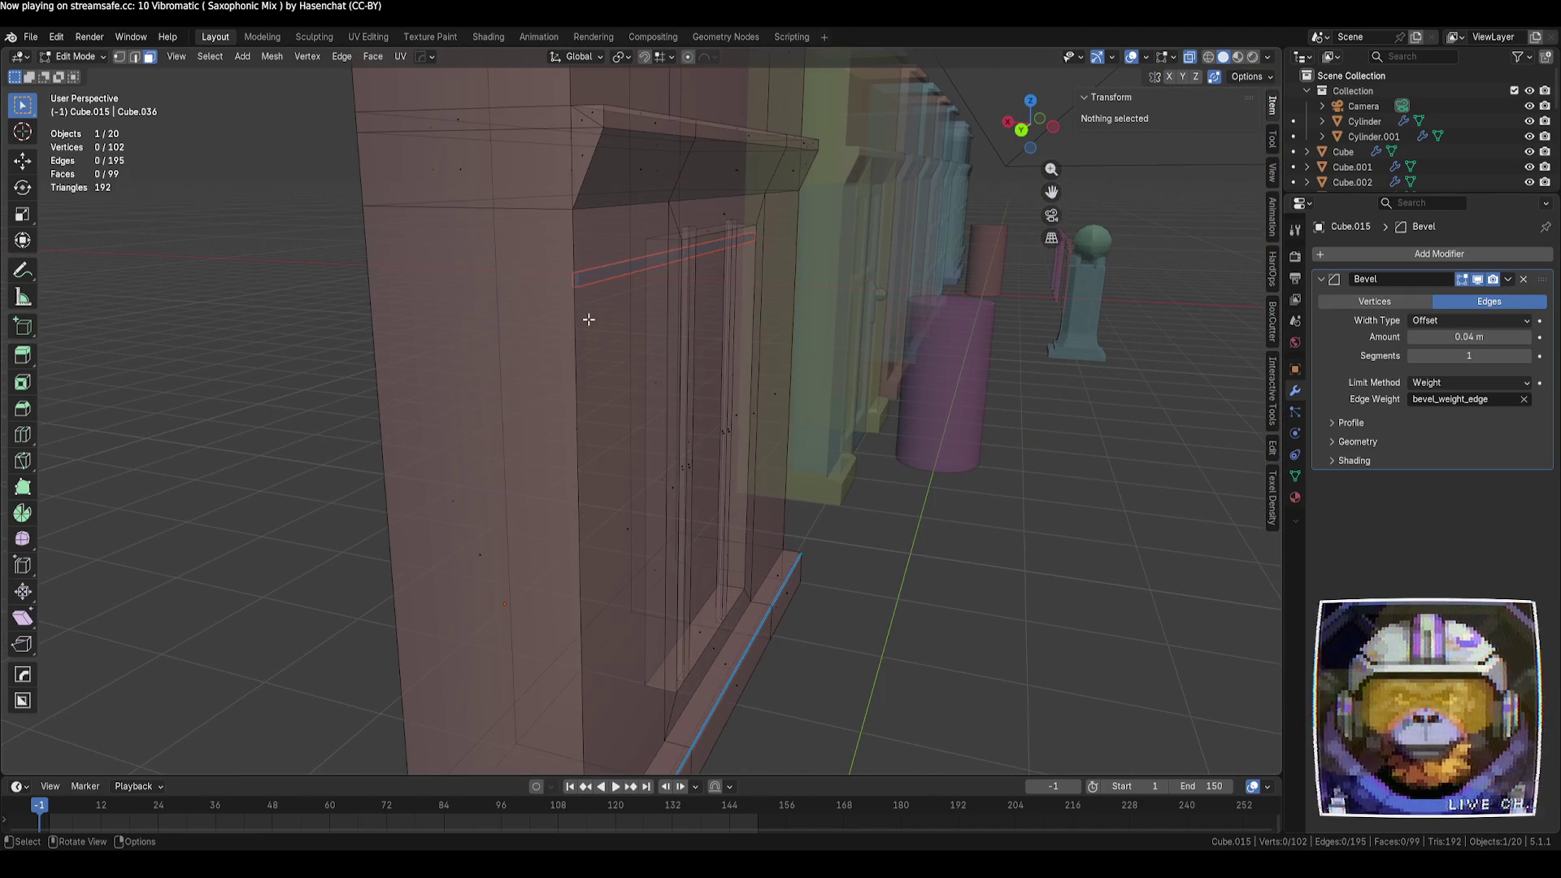
click(579, 289)
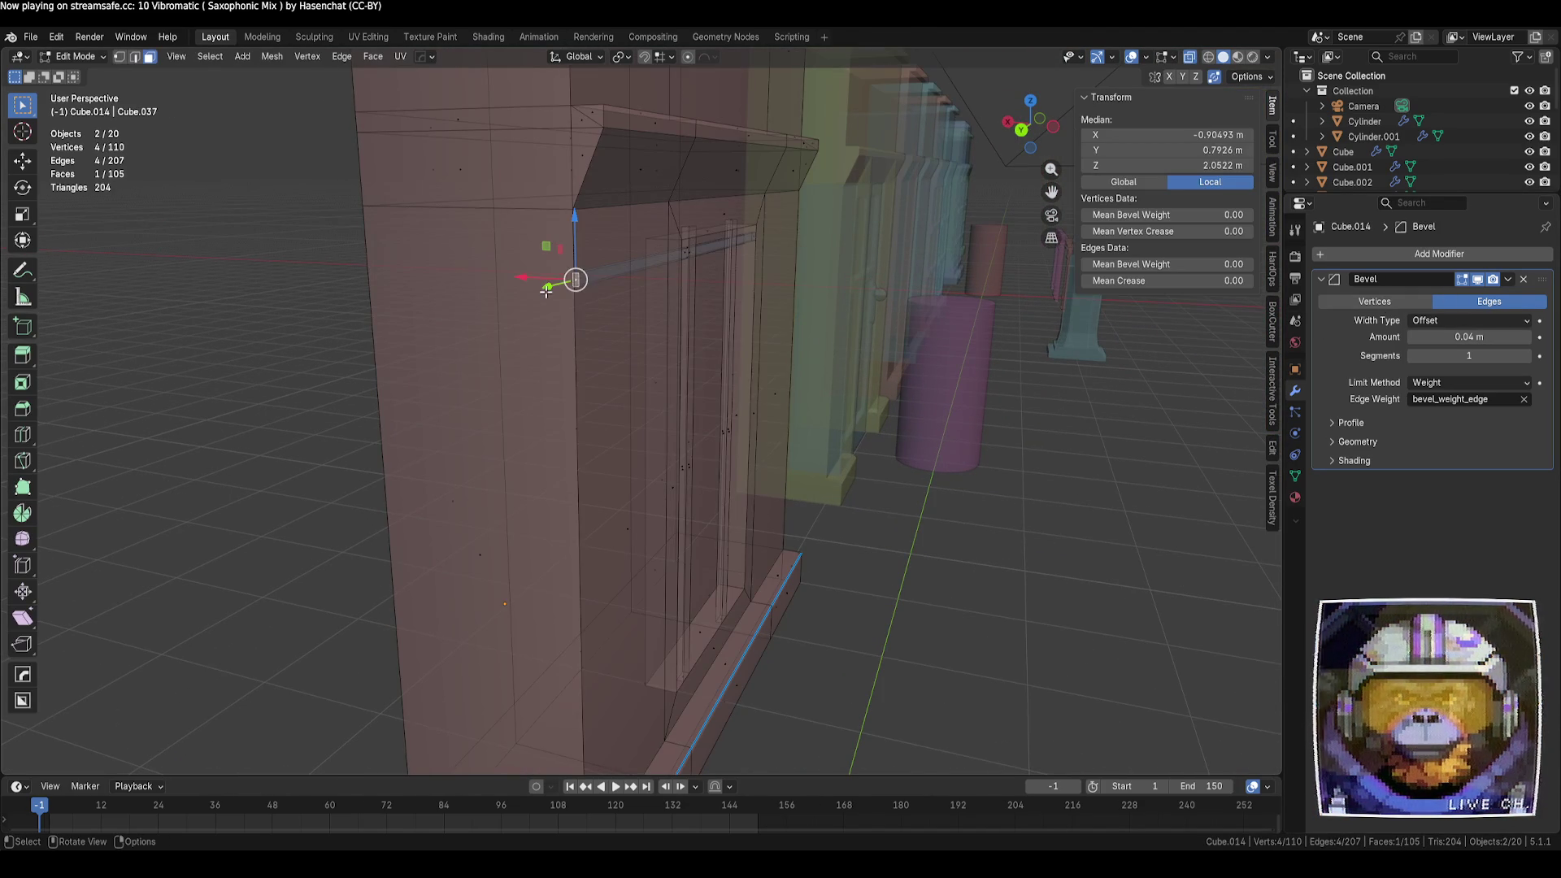
drag(547, 291, 622, 269)
middle_drag(622, 269, 581, 316)
drag(598, 268, 612, 265)
scroll(850, 324, up, 2)
middle_drag(851, 323, 753, 318)
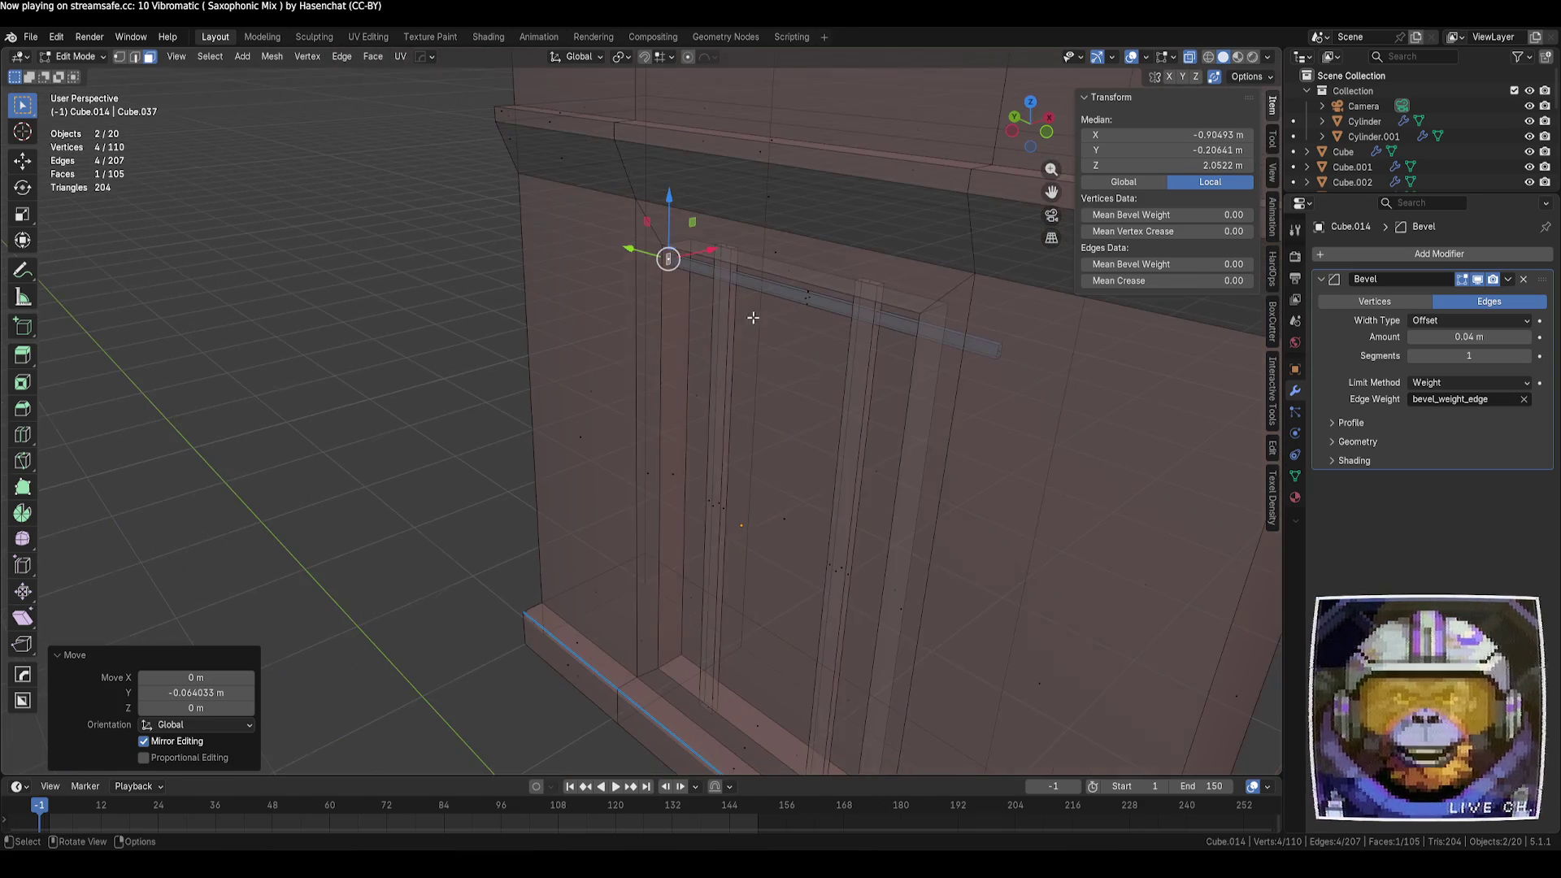
Slide the crossbar's end edge along Y to fit the door as a 1.64 m bar, X-ray off
click(1001, 351)
mouse_move(953, 335)
mouse_down()
mouse_move(917, 331)
mouse_move(935, 333)
mouse_up()
key(Tab)
key(alt+z)
middle_drag(808, 380, 732, 358)
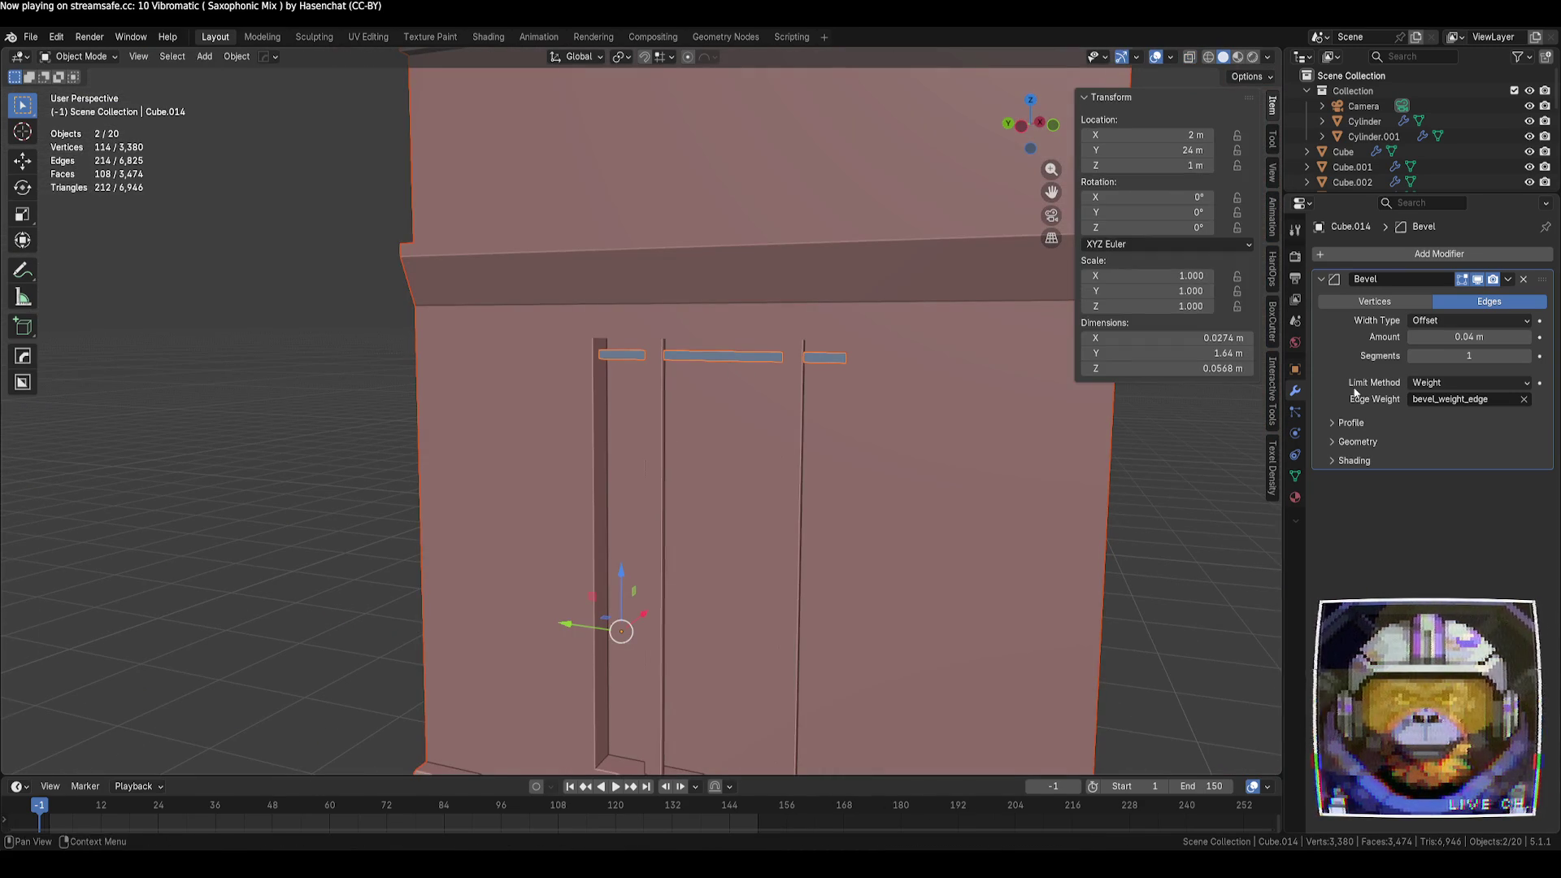
Replace the crossbar's Bevel modifier with an Array modifier
click(764, 362)
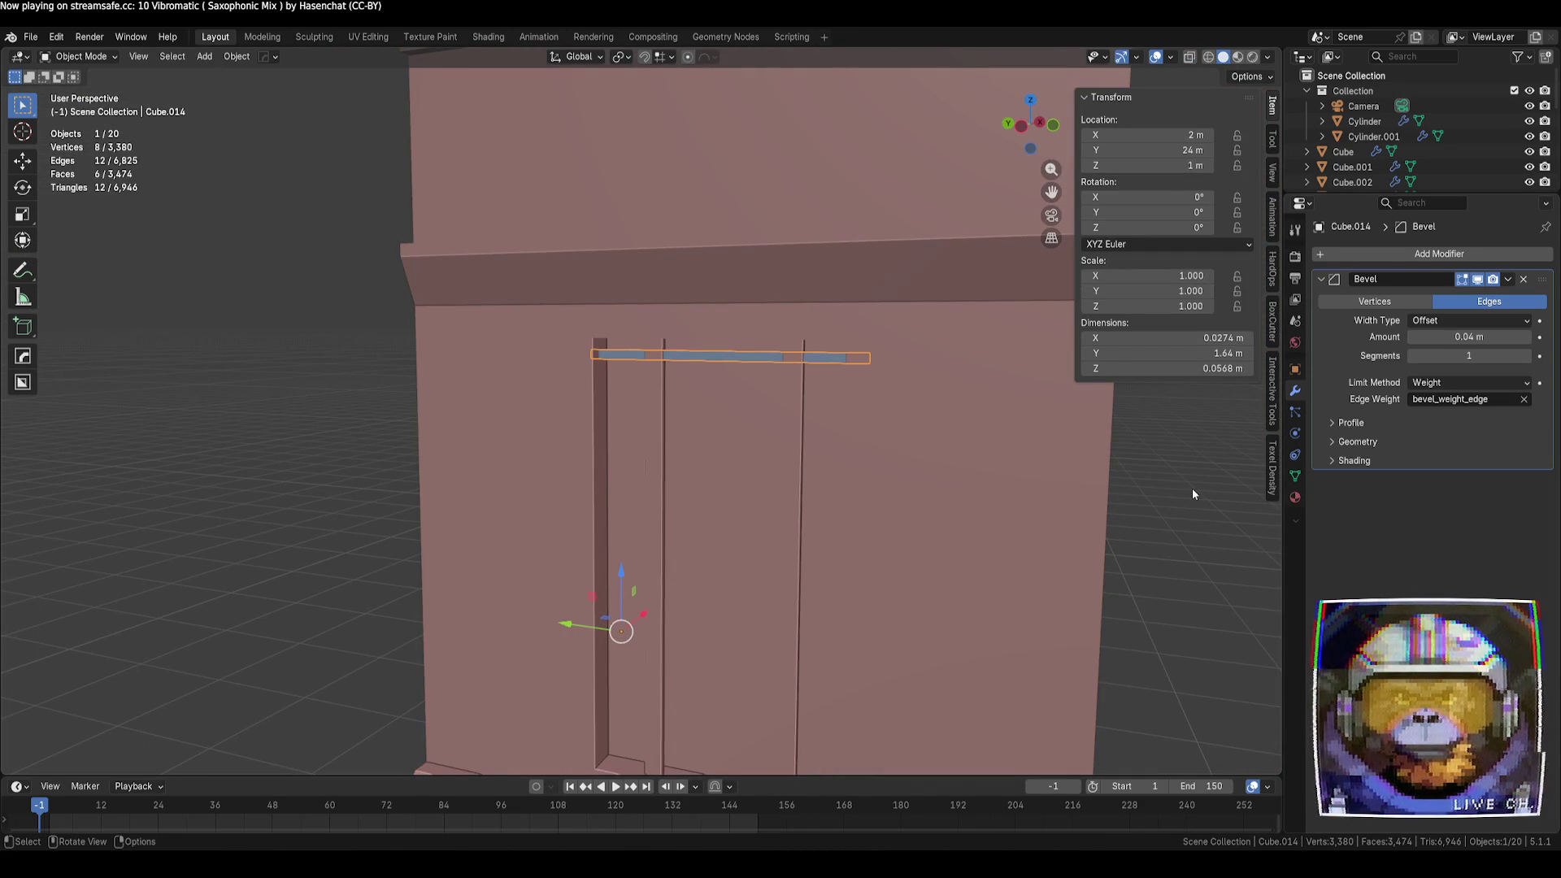
click(1525, 280)
click(1463, 256)
text(array)
key(Return)
Set the Array to Endpoint offset with translation X 0 and Z −2.47 m
mouse_move(935, 455)
middle_down()
mouse_move(874, 496)
mouse_move(932, 488)
middle_up()
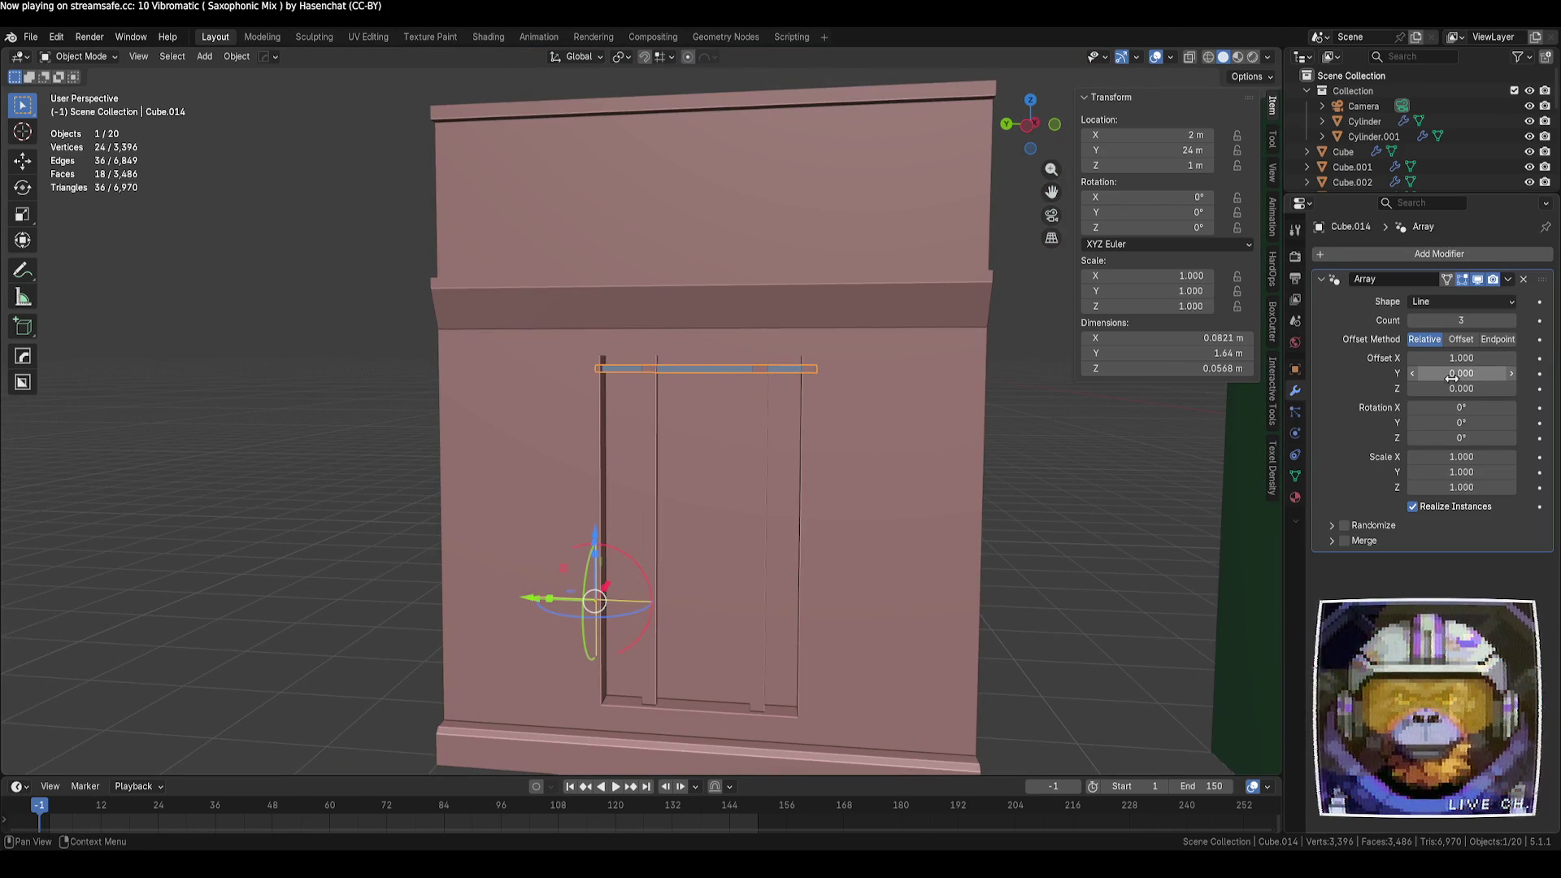
drag(1461, 388, 1317, 389)
click(1495, 305)
click(1495, 306)
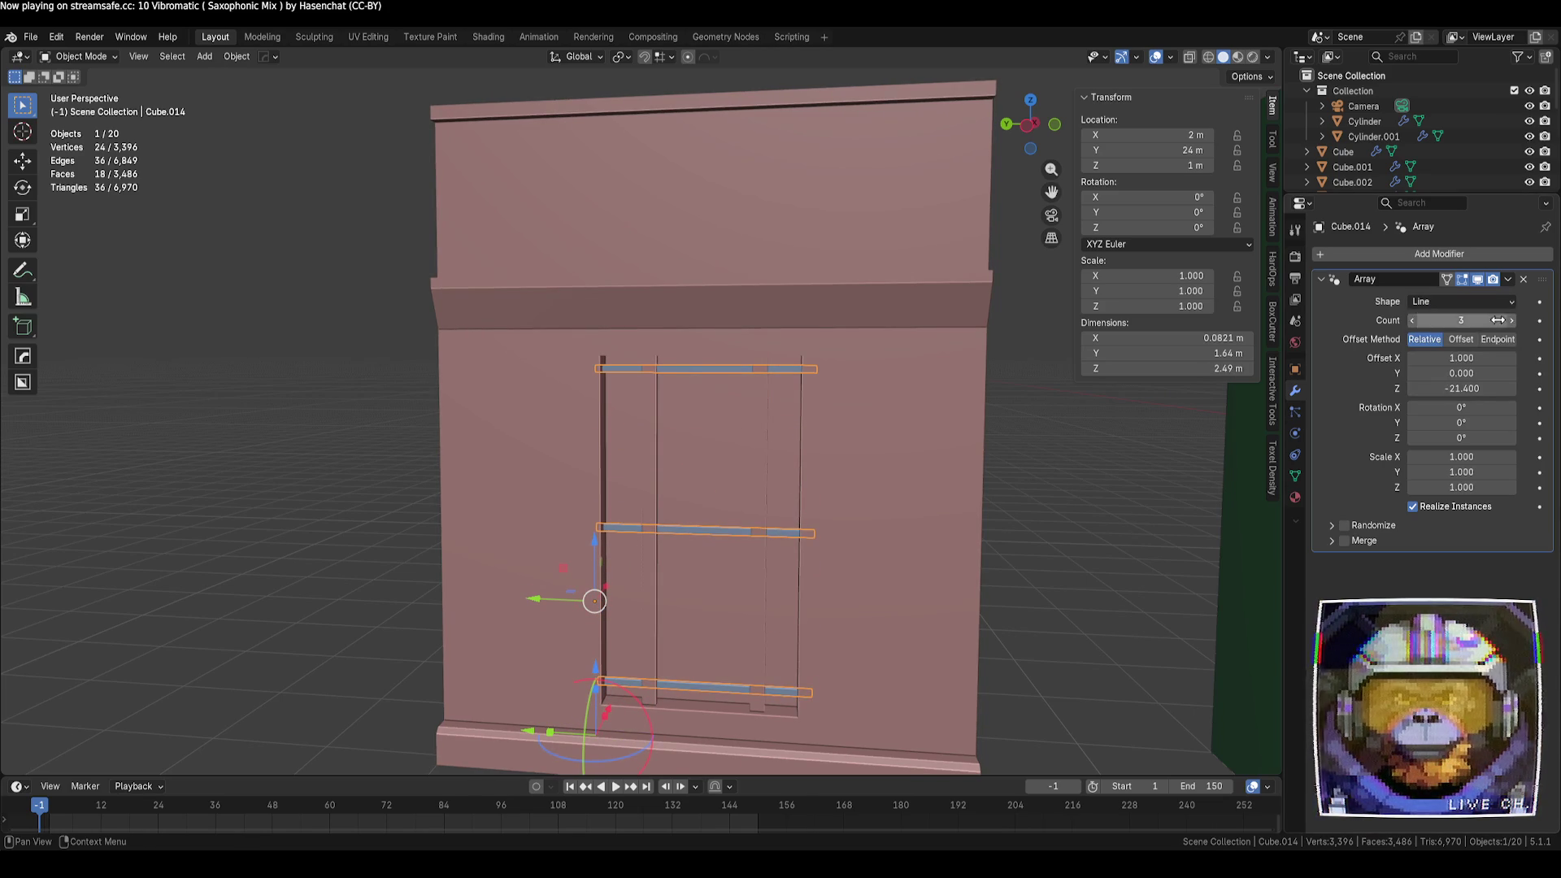
click(1498, 339)
drag(1478, 389, 1399, 389)
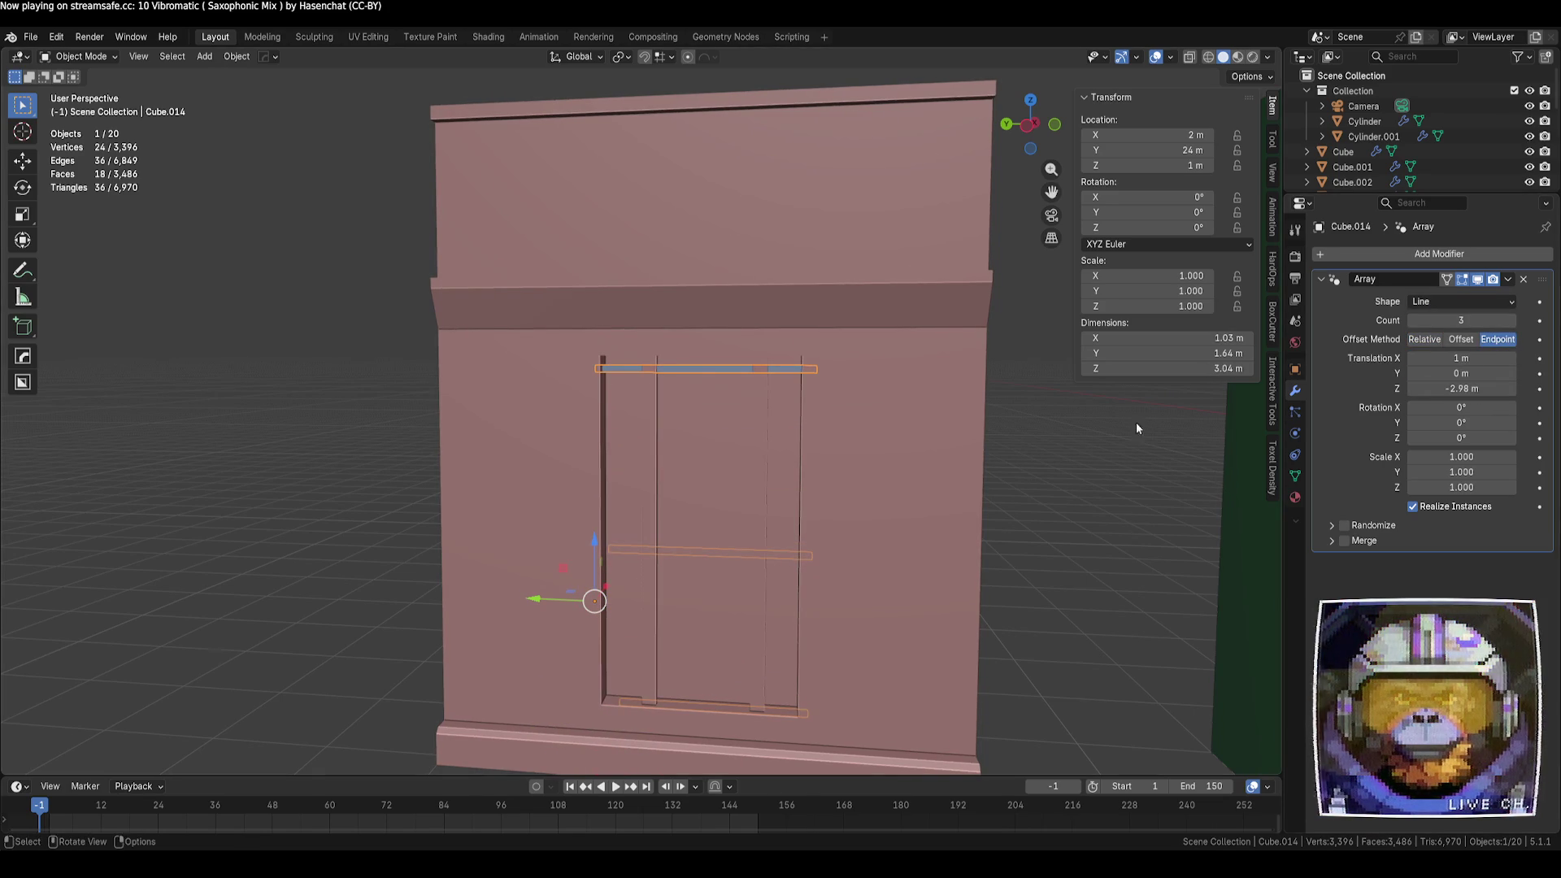
click(1461, 358)
text(0)
key(Return)
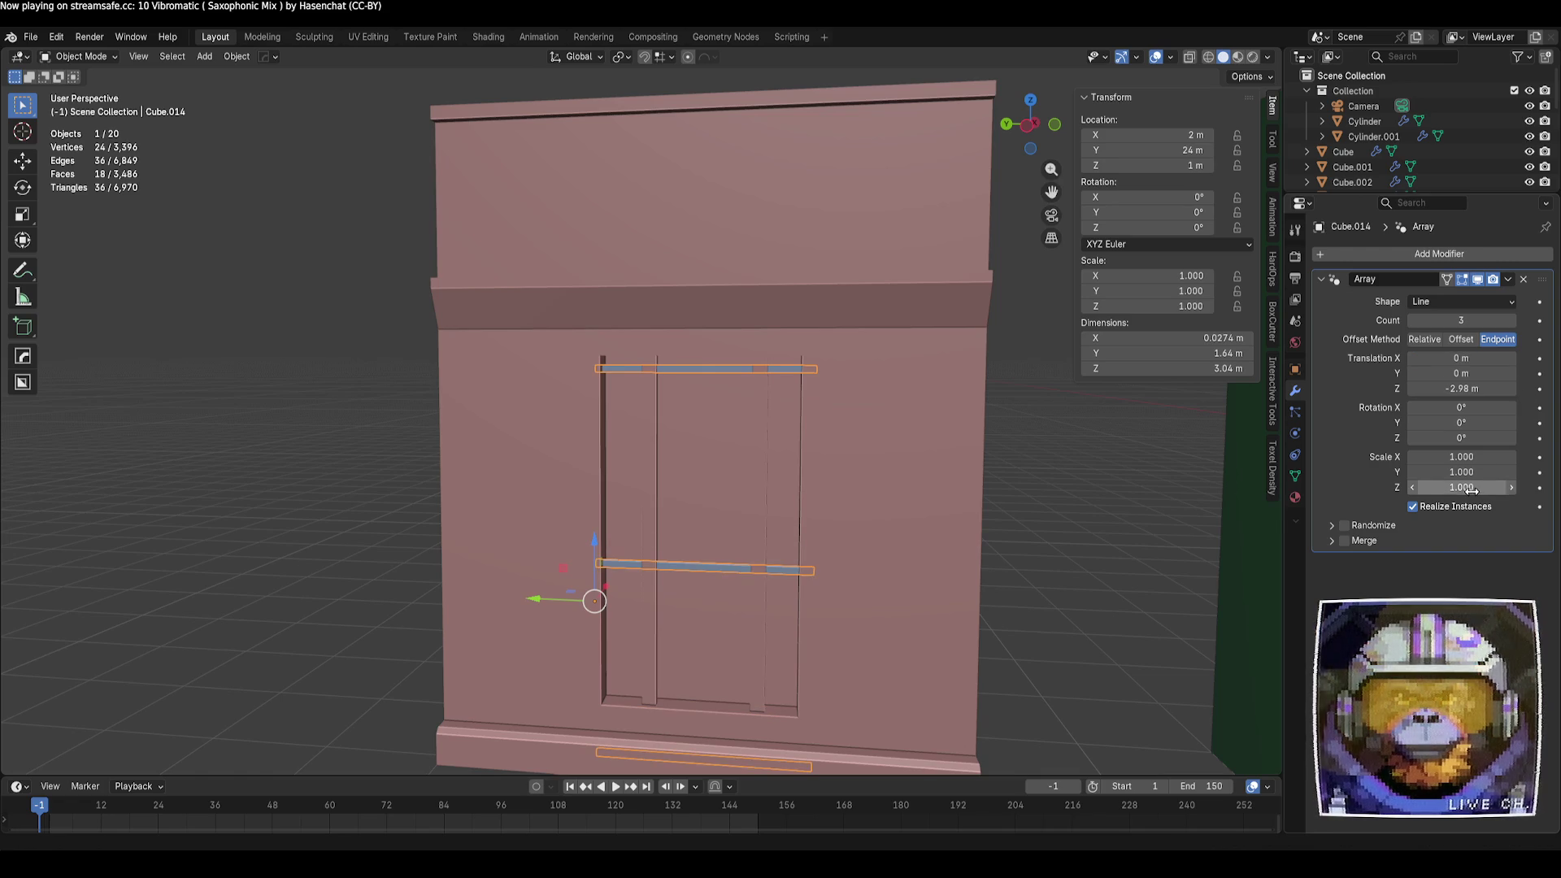
drag(1461, 388, 1476, 389)
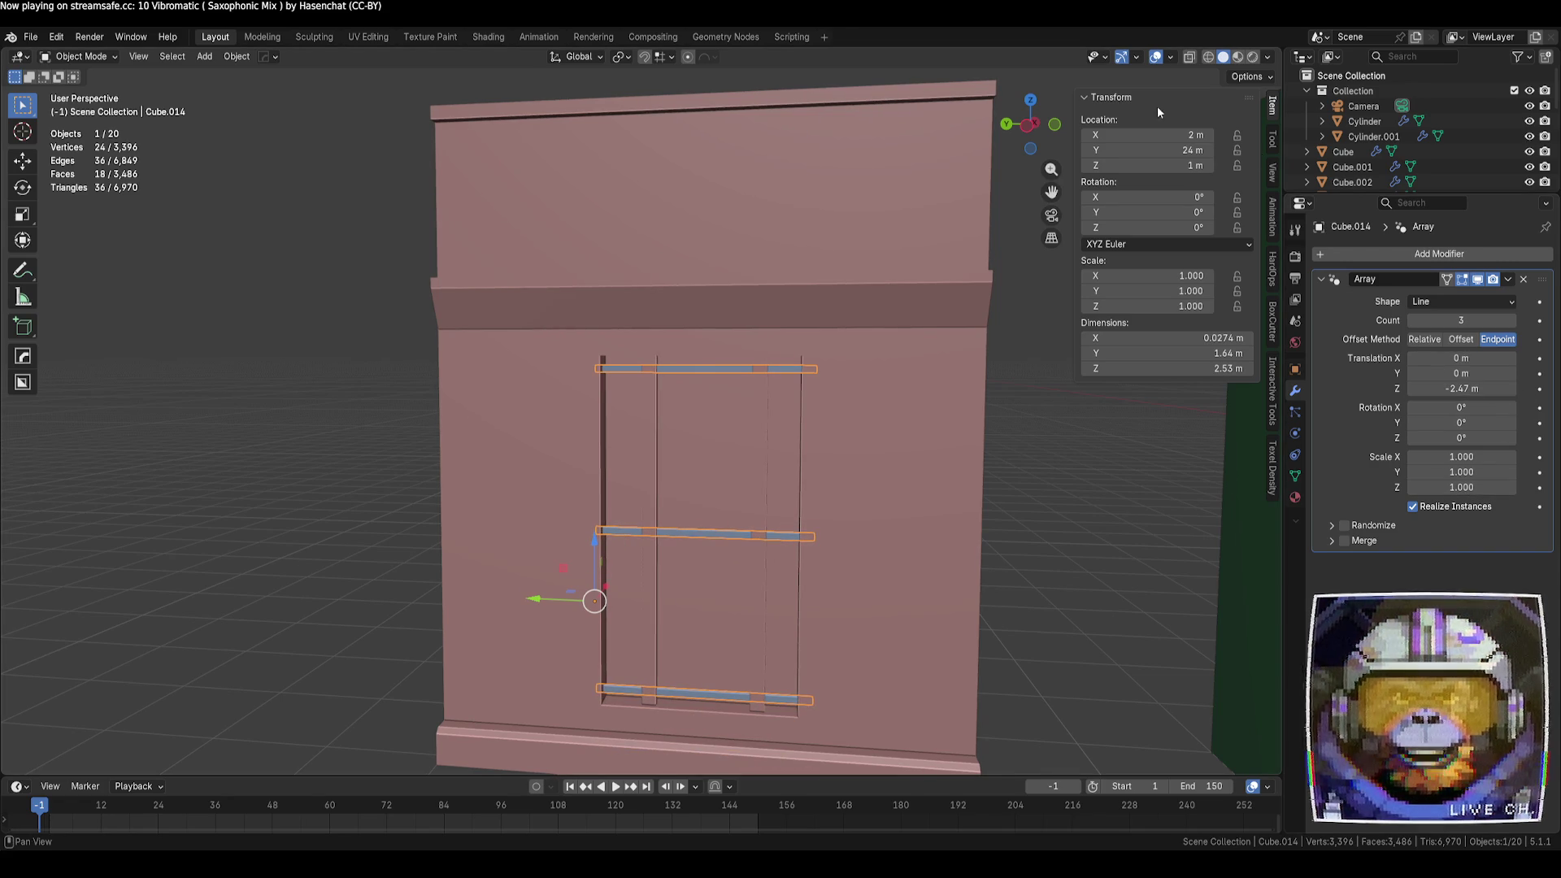
Raise the Array count to 16 slats filling the door opening
click(1028, 125)
mouse_move(942, 346)
middle_down()
mouse_move(916, 353)
mouse_move(918, 334)
middle_up()
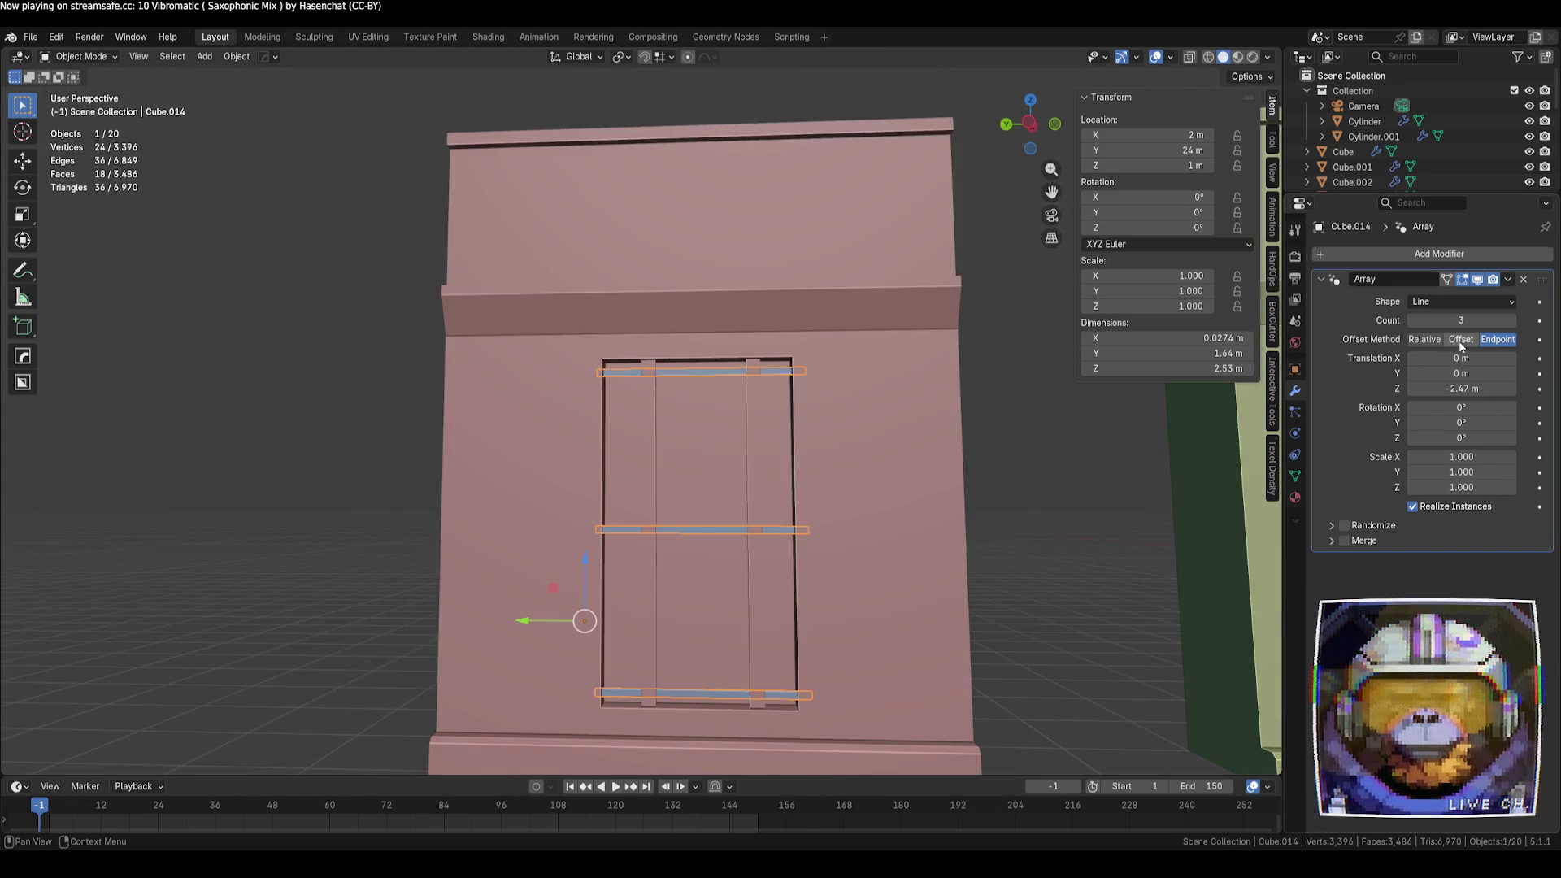
click(1513, 320)
click(1512, 321)
click(1512, 320)
click(1513, 320)
click(1513, 320)
click(1513, 320)
click(1513, 321)
click(1513, 321)
click(1513, 321)
click(1512, 320)
click(1512, 321)
click(1513, 321)
click(1512, 321)
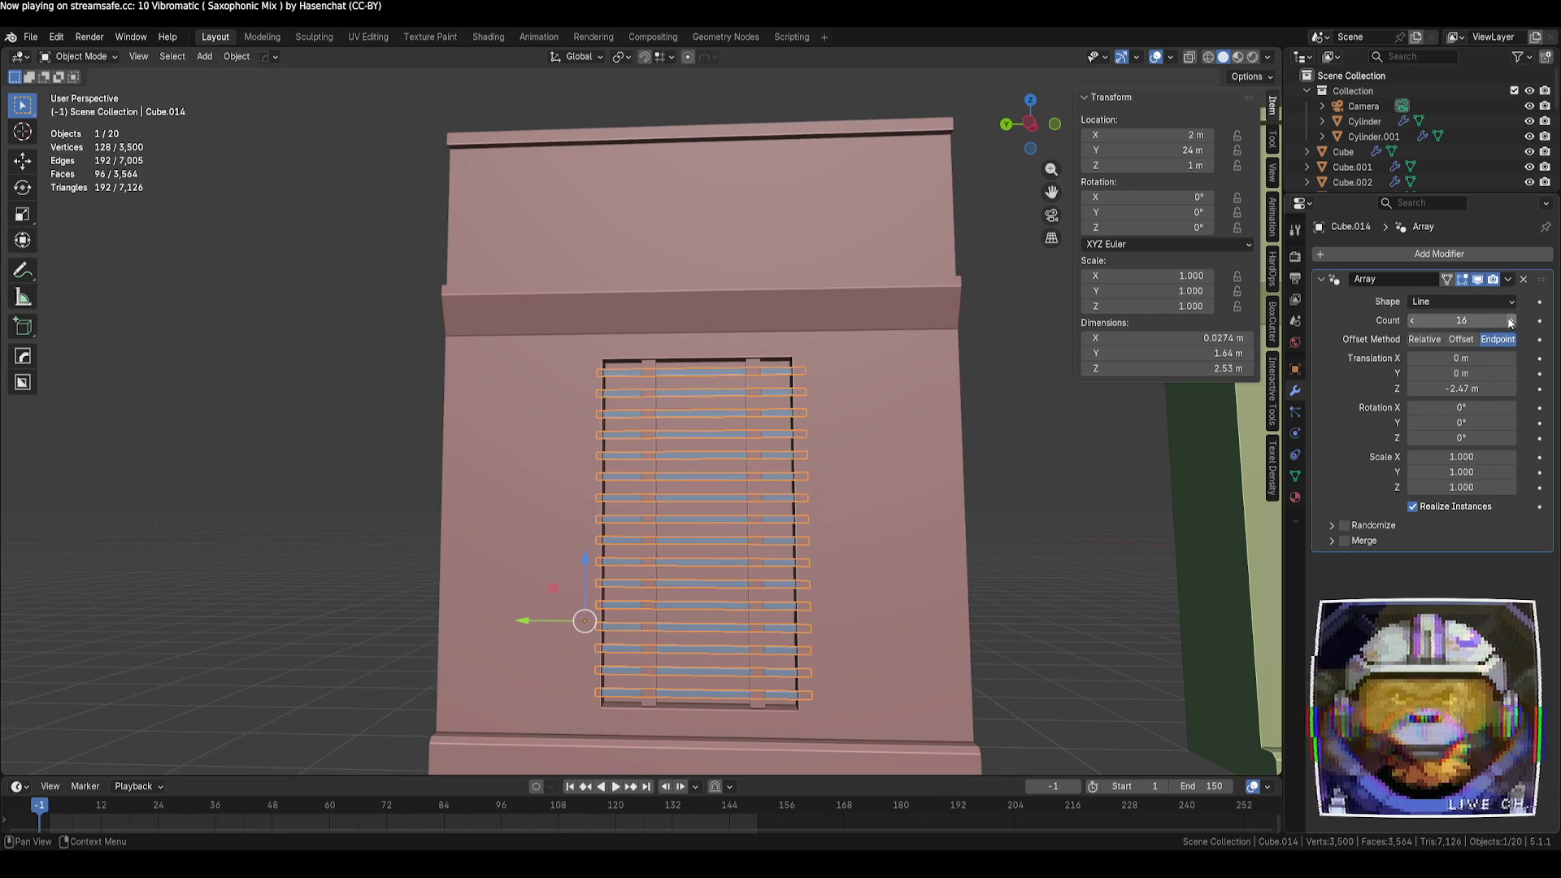
click(1073, 413)
mouse_move(1073, 413)
middle_down()
mouse_move(1032, 411)
mouse_move(984, 450)
mouse_move(938, 453)
mouse_move(1085, 425)
mouse_move(1058, 443)
middle_up()
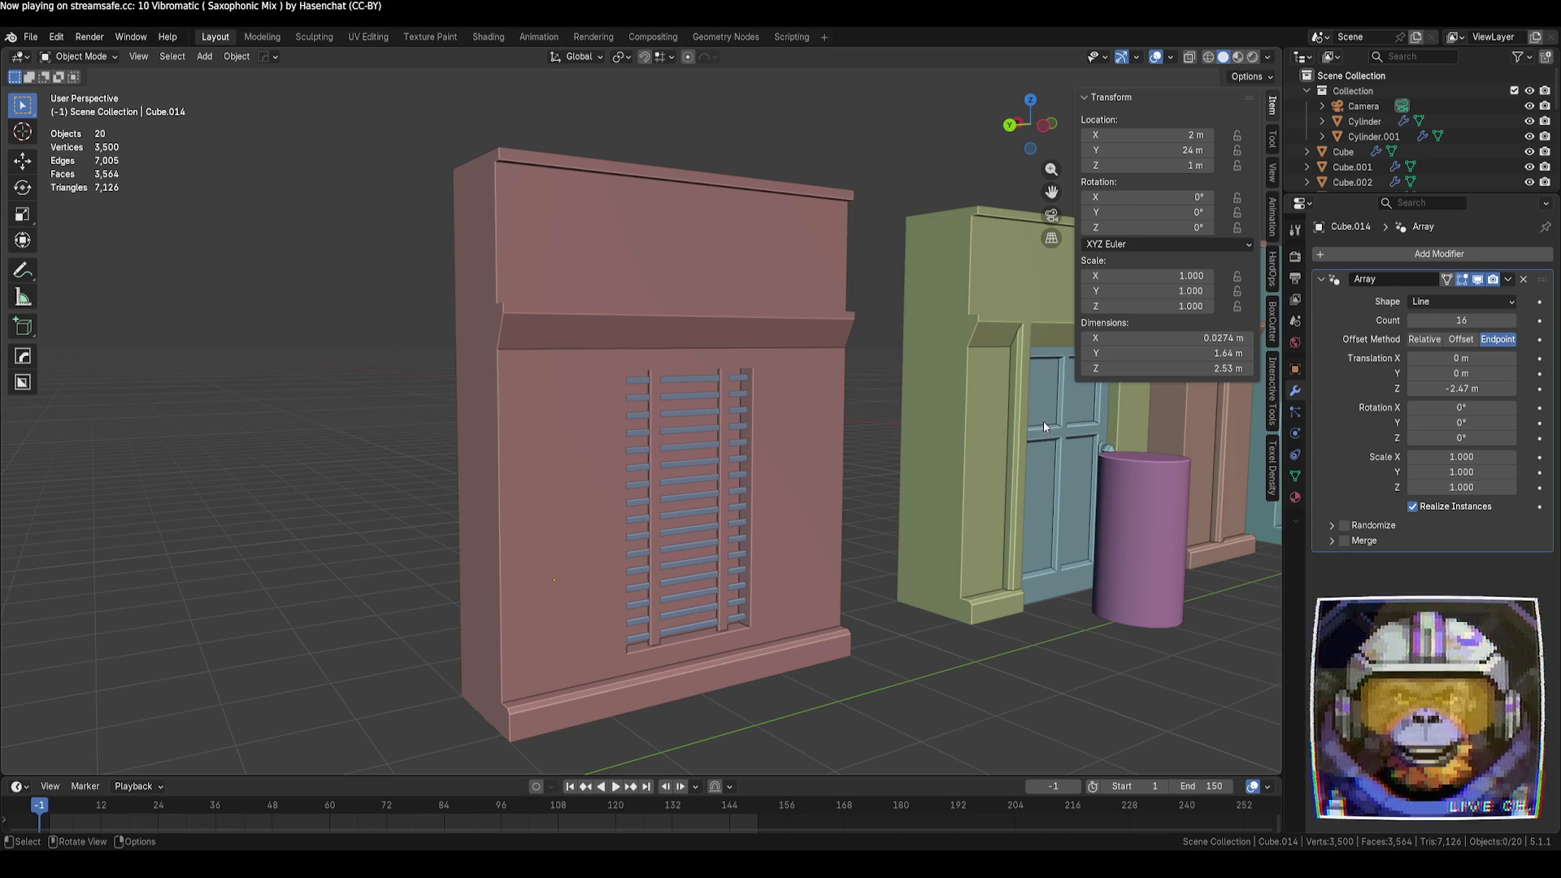
scroll(1045, 424, up, 5)
Tilt the slat piece about 25° around the Y axis in Edit Mode
click(695, 338)
key(Tab)
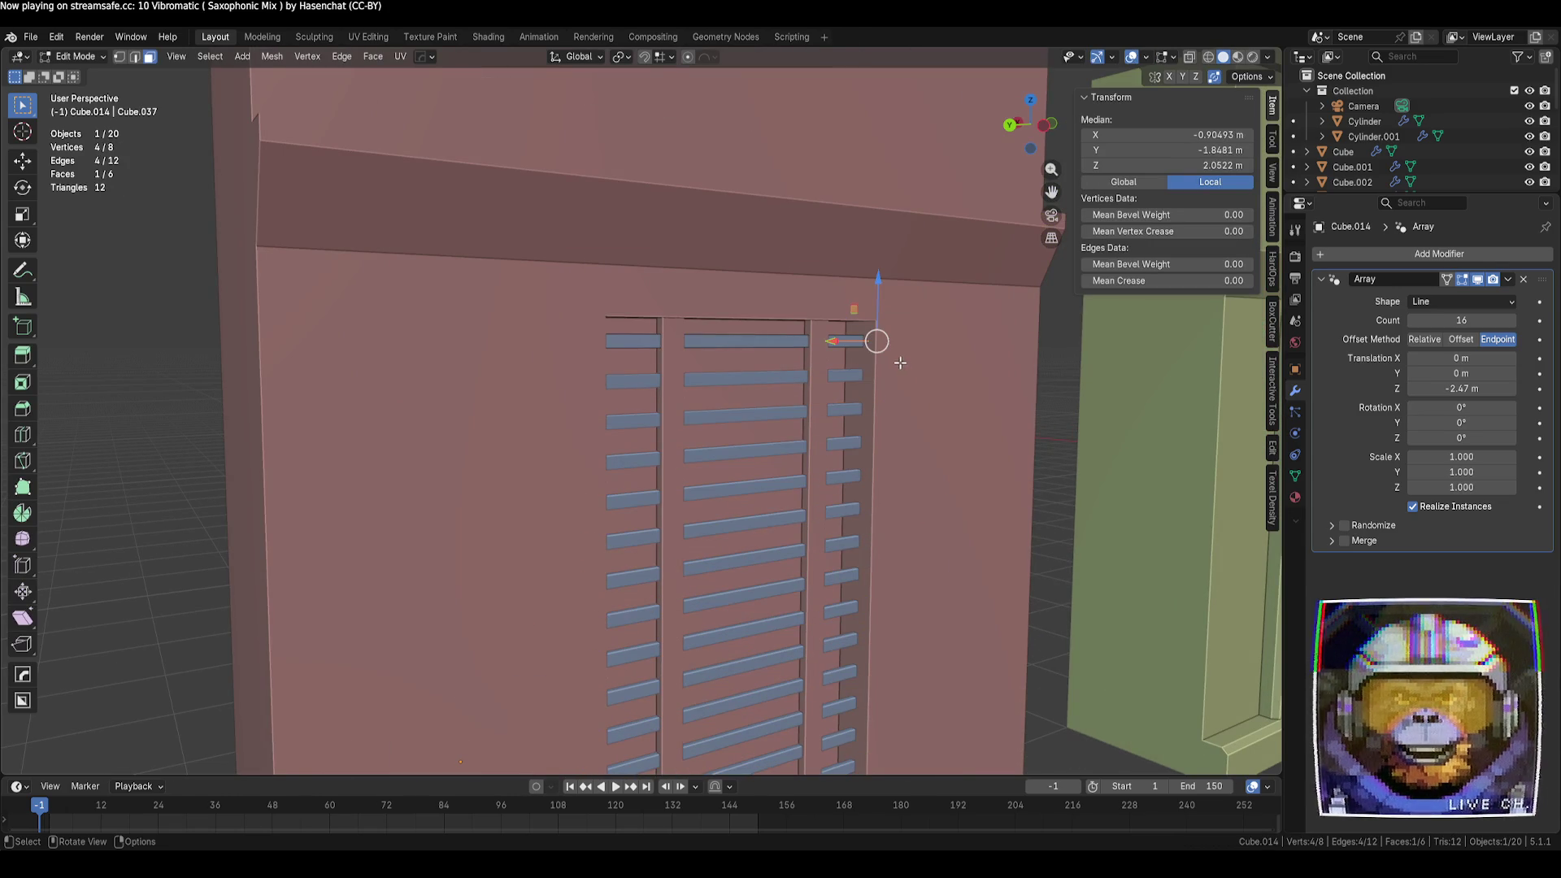
key(r)
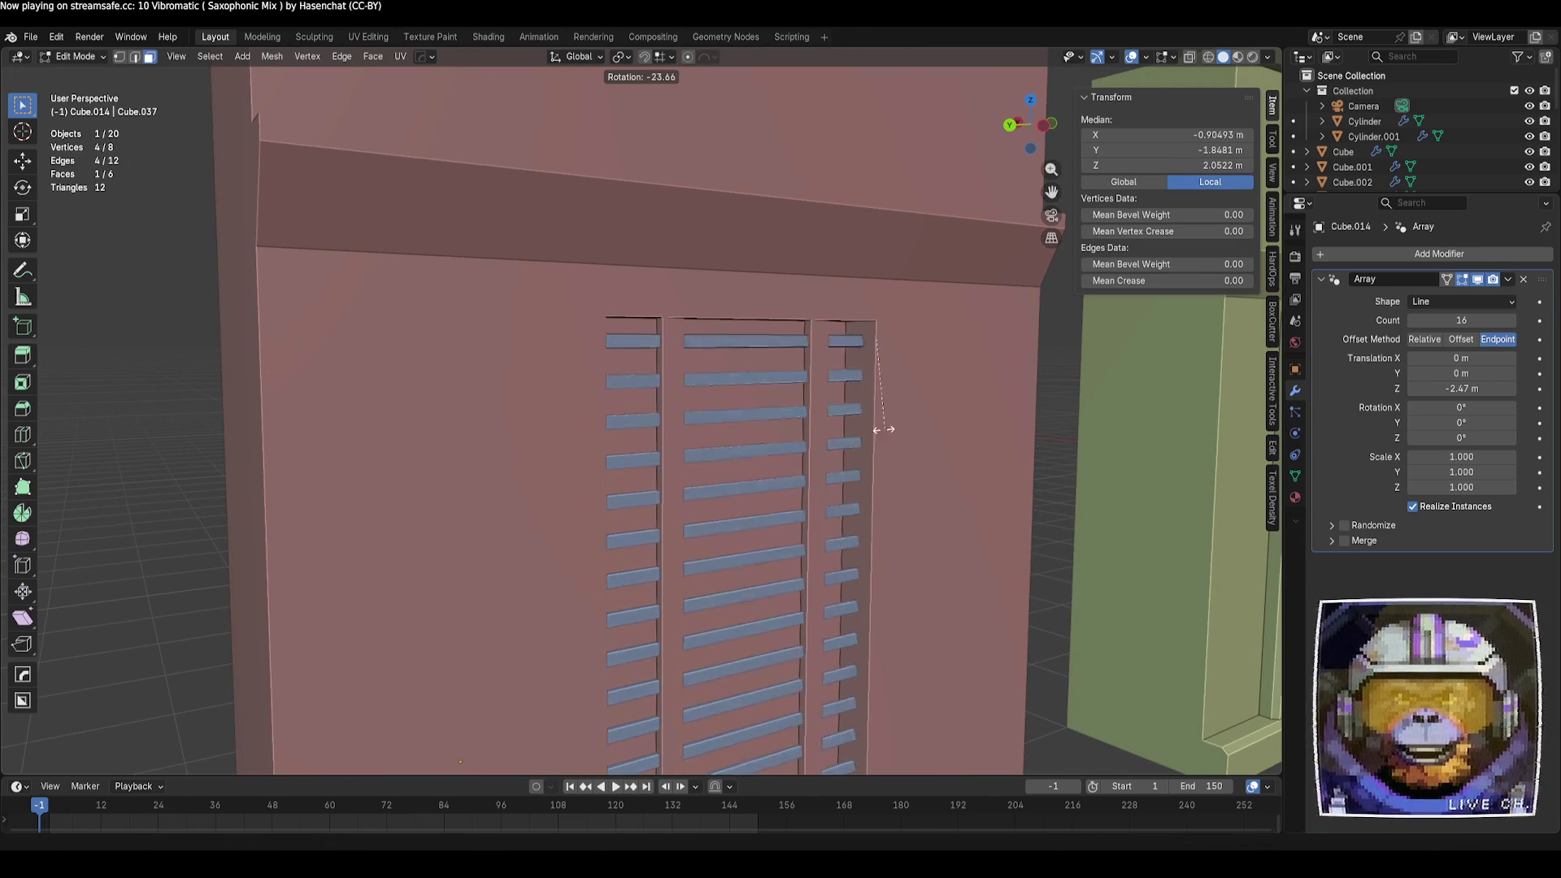
click(774, 367)
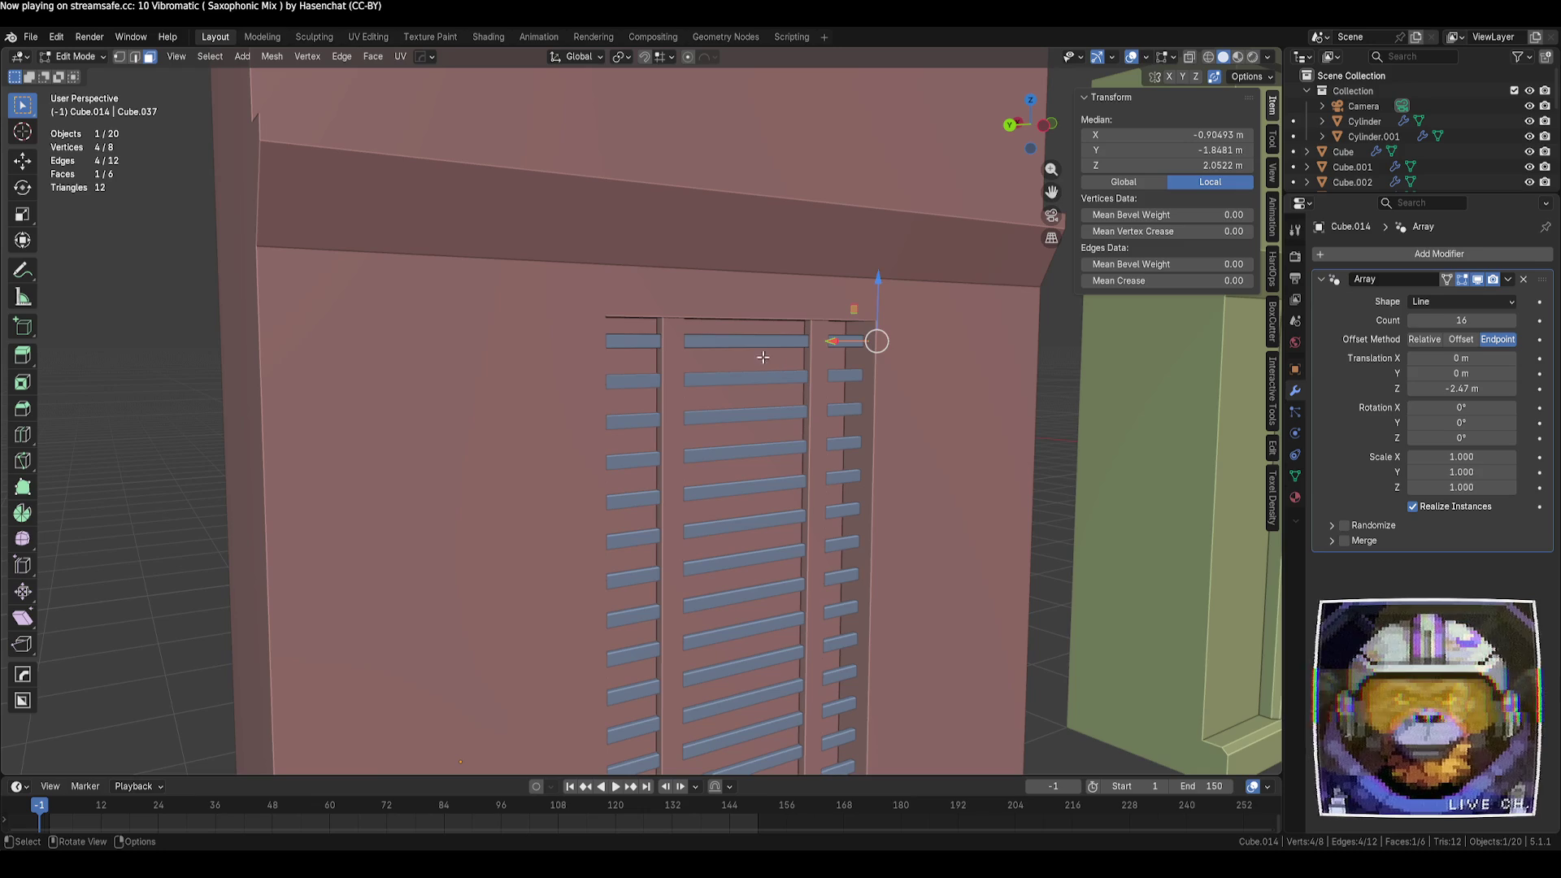
key(ctrl+l)
middle_drag(763, 357, 825, 392)
key(r)
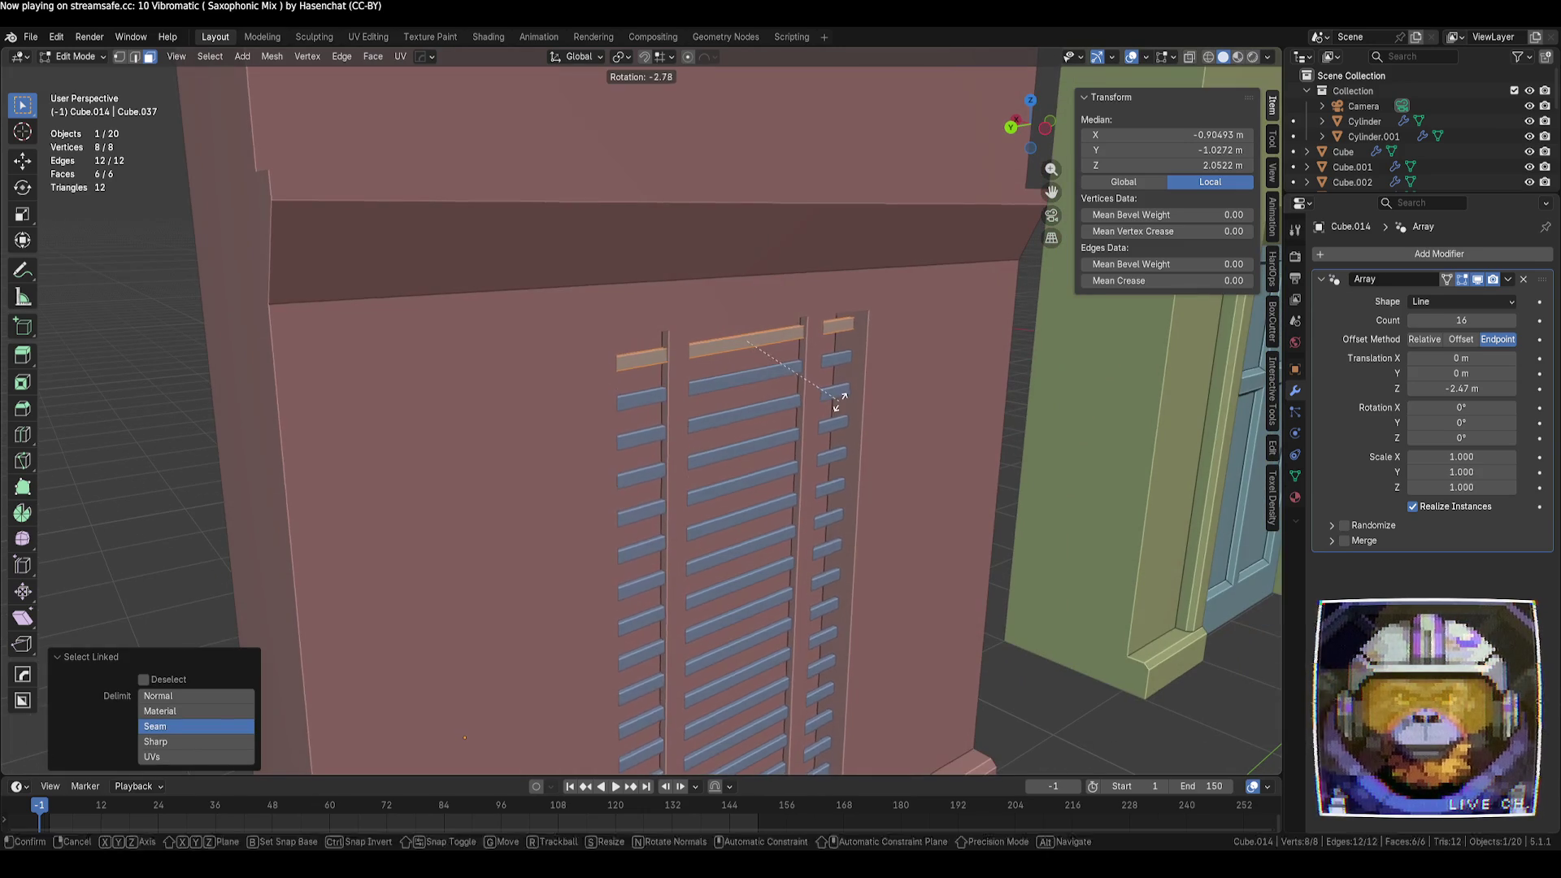
key(y)
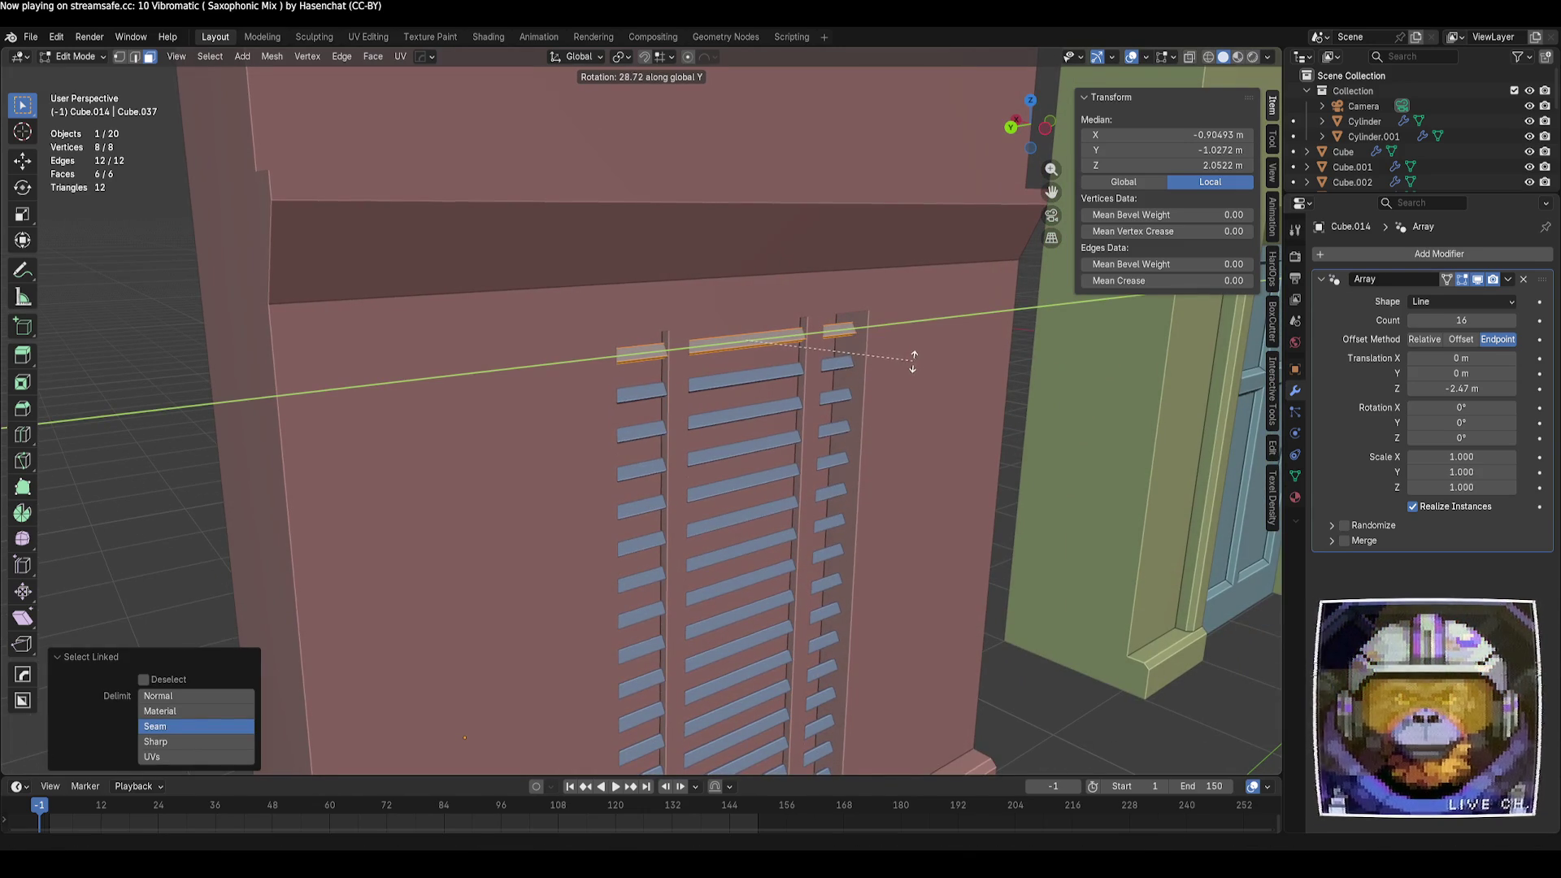
click(885, 367)
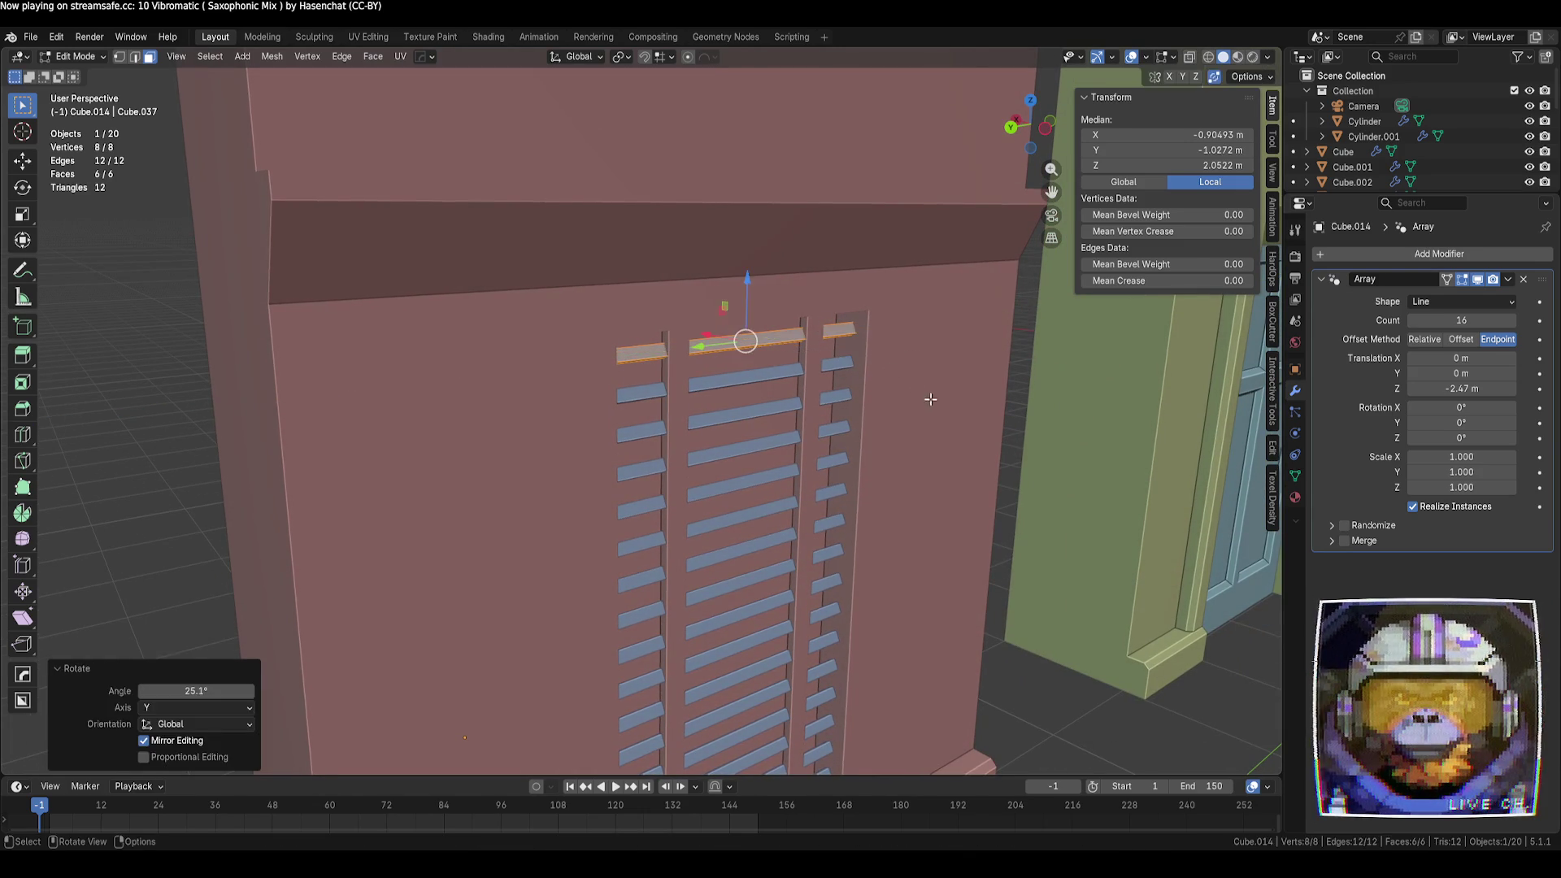
key(Tab)
Select the pink cabinet body and enter Edit Mode on its mesh
scroll(886, 367, down, 6)
mouse_move(885, 367)
middle_down()
mouse_move(964, 622)
mouse_move(868, 603)
mouse_move(803, 613)
mouse_move(933, 587)
mouse_move(802, 613)
middle_up()
scroll(869, 603, down, 3)
click(771, 548)
key(Tab)
key(Tab)
click(759, 529)
middle_drag(760, 529, 793, 524)
key(Tab)
scroll(793, 524, up, 3)
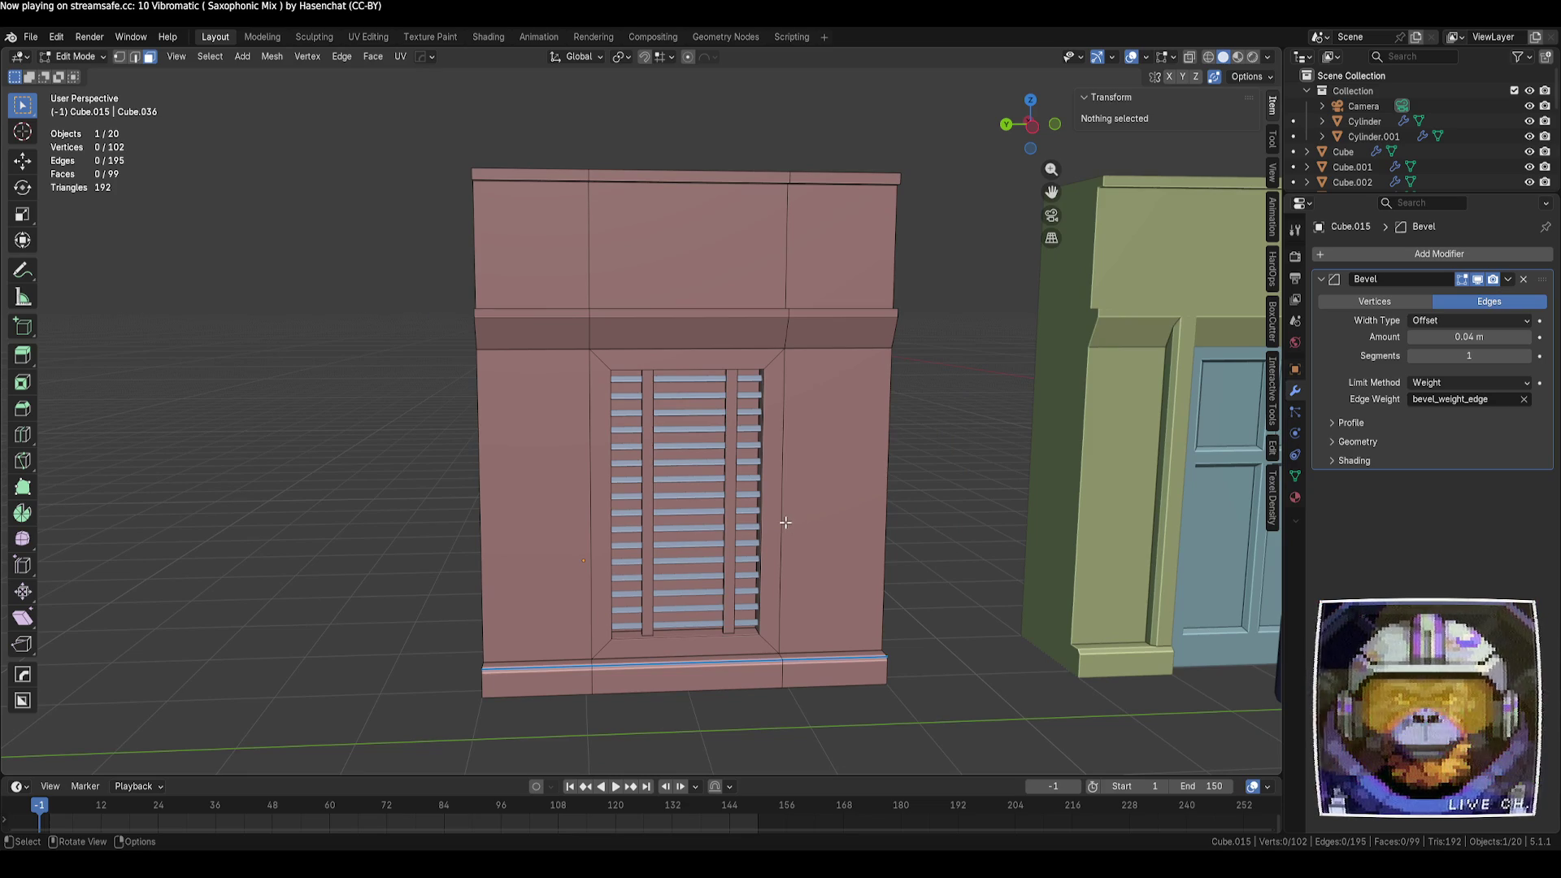
Extrude the window-frame faces outward about 0.1 m and return to Object Mode
click(771, 504)
alt+shift+click(727, 648)
mouse_move(727, 649)
middle_down()
mouse_move(965, 593)
mouse_move(806, 626)
middle_up()
key(e)
click(806, 626)
key(Tab)
Orbit around the cabinet front to inspect the raised frame and tilted louvres
mouse_move(449, 558)
middle_down()
mouse_move(778, 542)
mouse_move(826, 618)
mouse_move(739, 613)
mouse_move(729, 656)
mouse_move(916, 675)
mouse_move(977, 675)
mouse_move(1004, 656)
middle_up()
scroll(784, 579, up, 5)
middle_drag(784, 579, 765, 616)
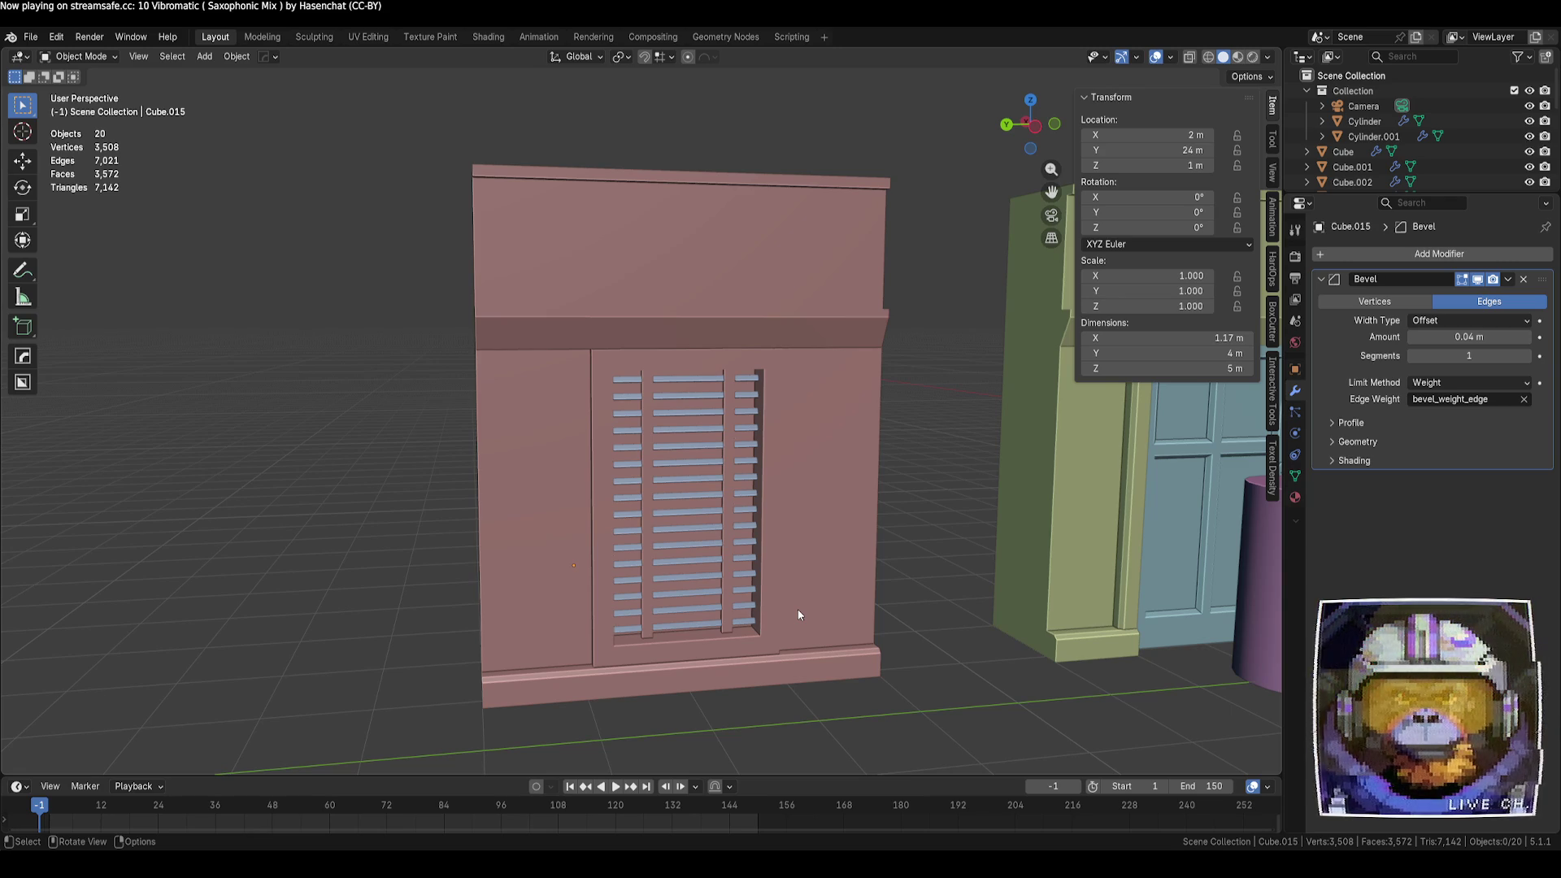
mouse_move(798, 539)
middle_down()
mouse_move(878, 585)
mouse_move(765, 544)
mouse_move(783, 481)
mouse_move(849, 479)
mouse_move(949, 538)
mouse_move(901, 657)
middle_up()
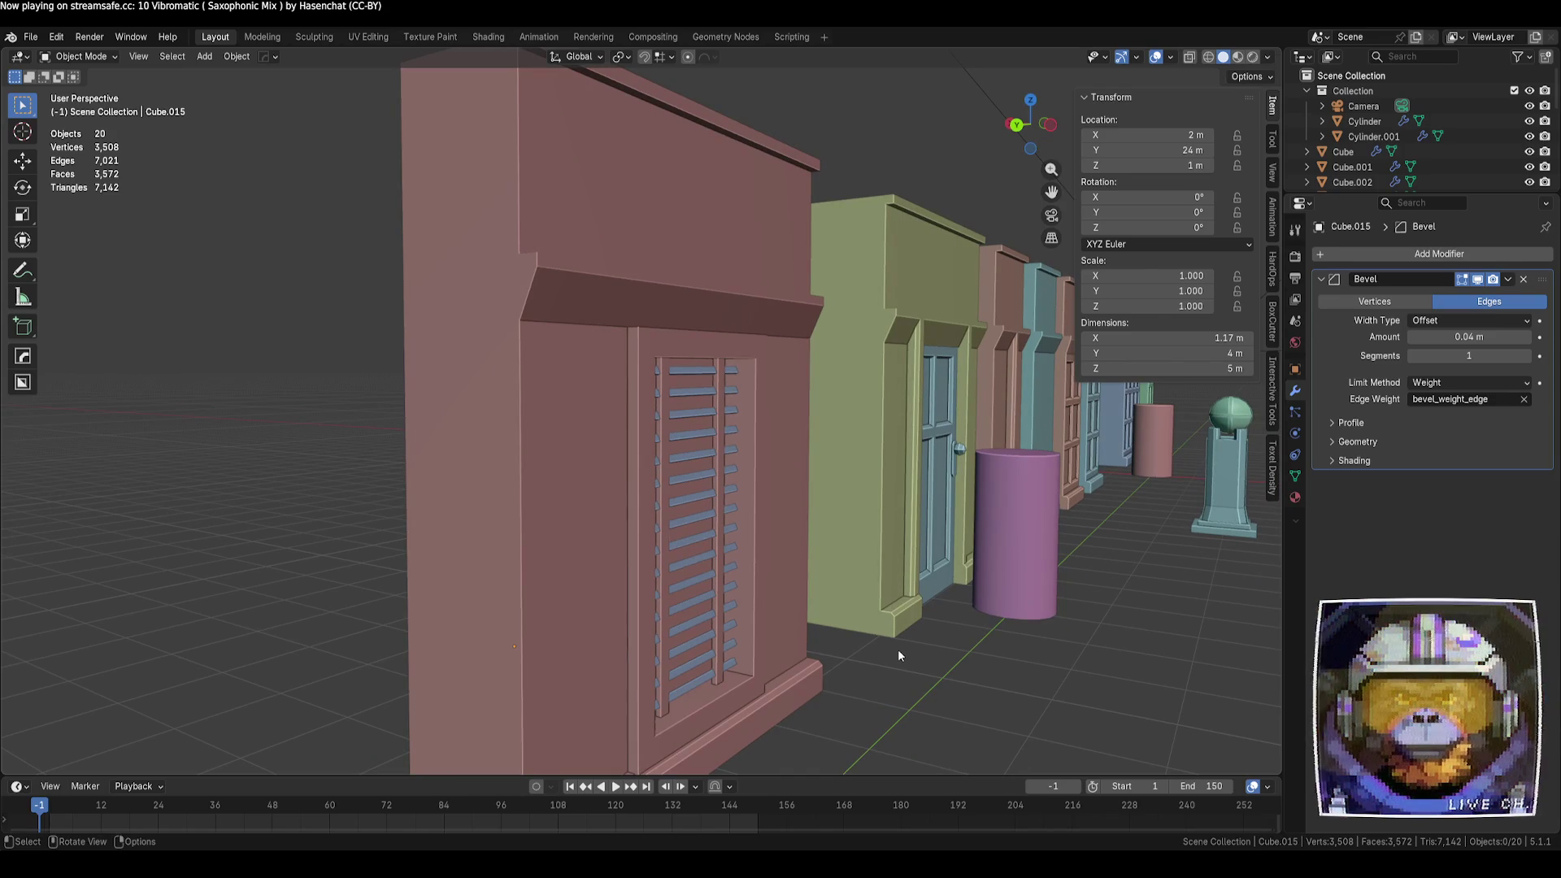
Shift the cabinet's door-frame ring of faces sideways along X
key(Tab)
key(g)
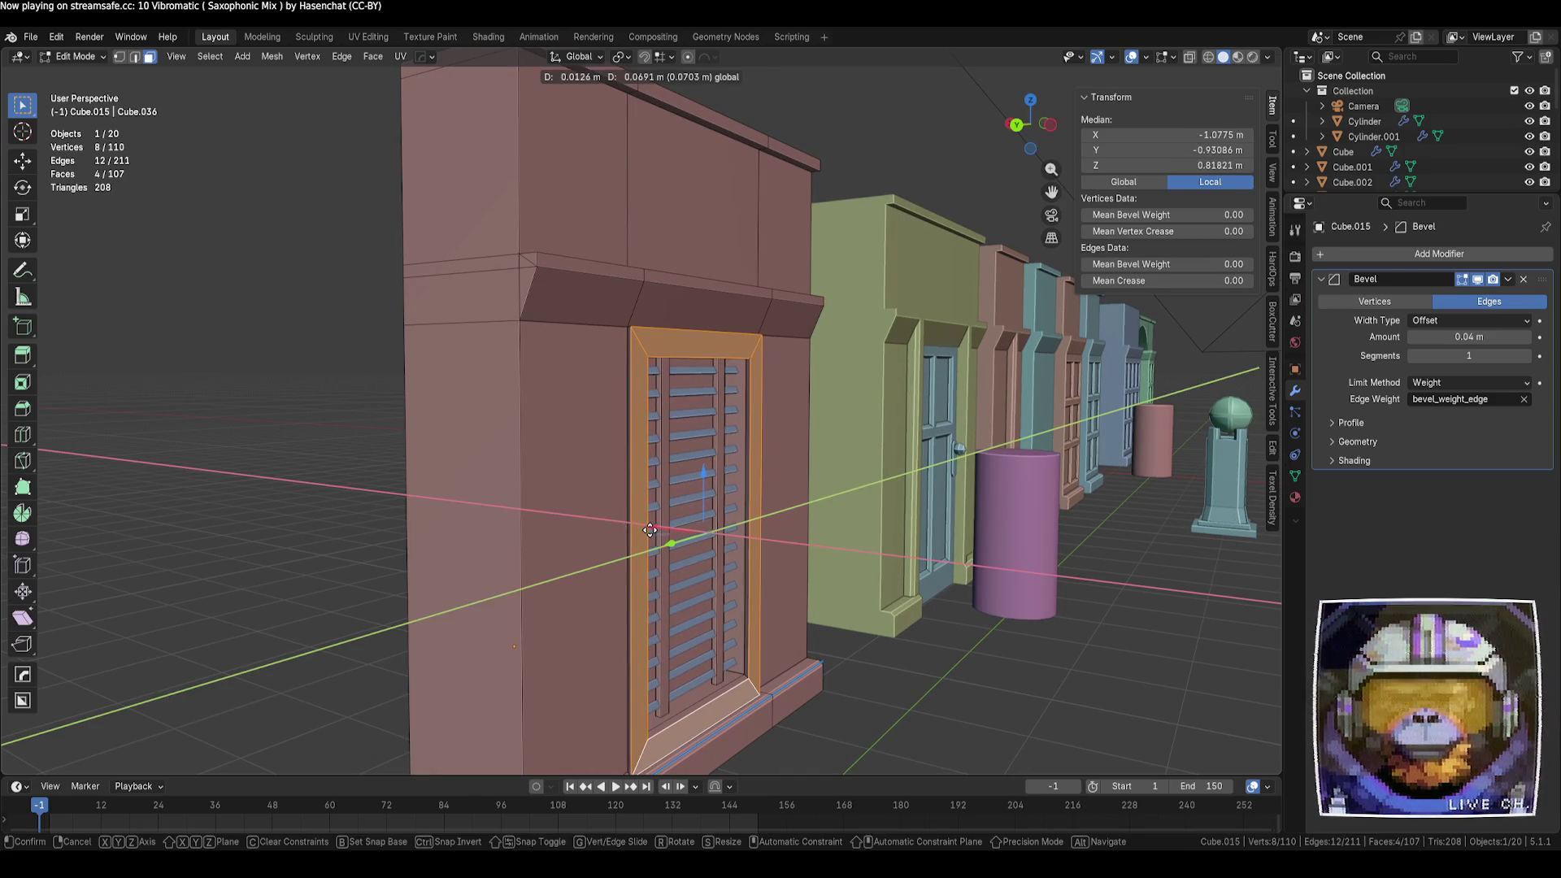
click(695, 533)
click(907, 695)
mouse_move(919, 688)
middle_down()
mouse_move(627, 662)
mouse_move(781, 683)
mouse_move(748, 676)
mouse_move(622, 547)
mouse_move(653, 530)
middle_up()
key(ctrl+z)
key(ctrl+z)
key(g)
key(x)
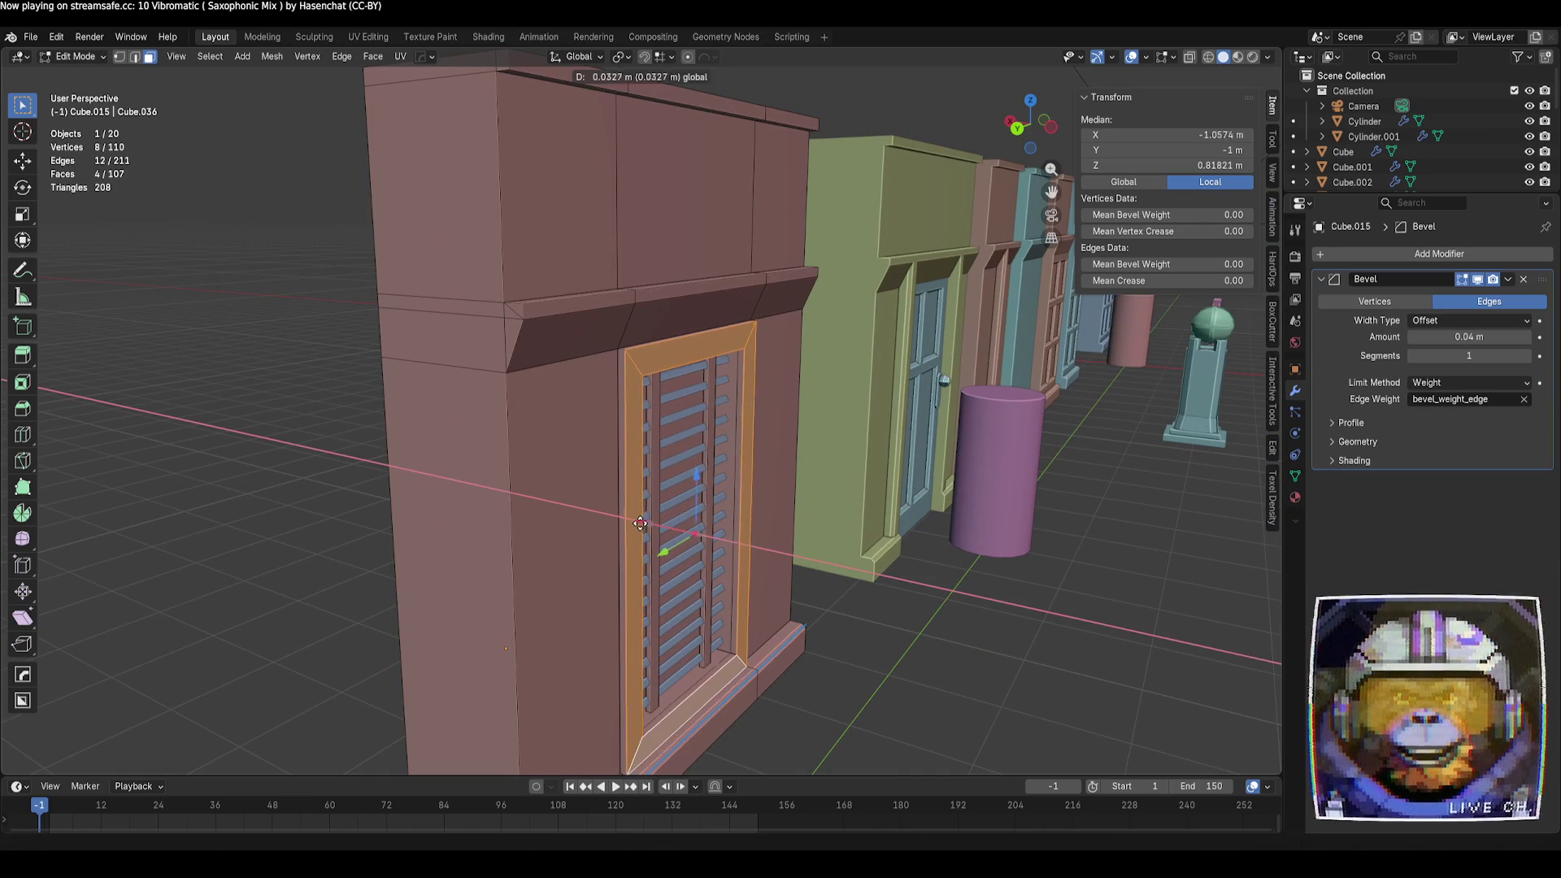
click(687, 541)
click(935, 700)
middle_drag(935, 700, 735, 636)
Switch between the slat array and the cabinet in Object Mode, clearing the selection
key(l)
key(Tab)
click(746, 632)
key(Tab)
key(Tab)
mouse_move(702, 599)
middle_down()
mouse_move(798, 637)
mouse_move(692, 658)
middle_up()
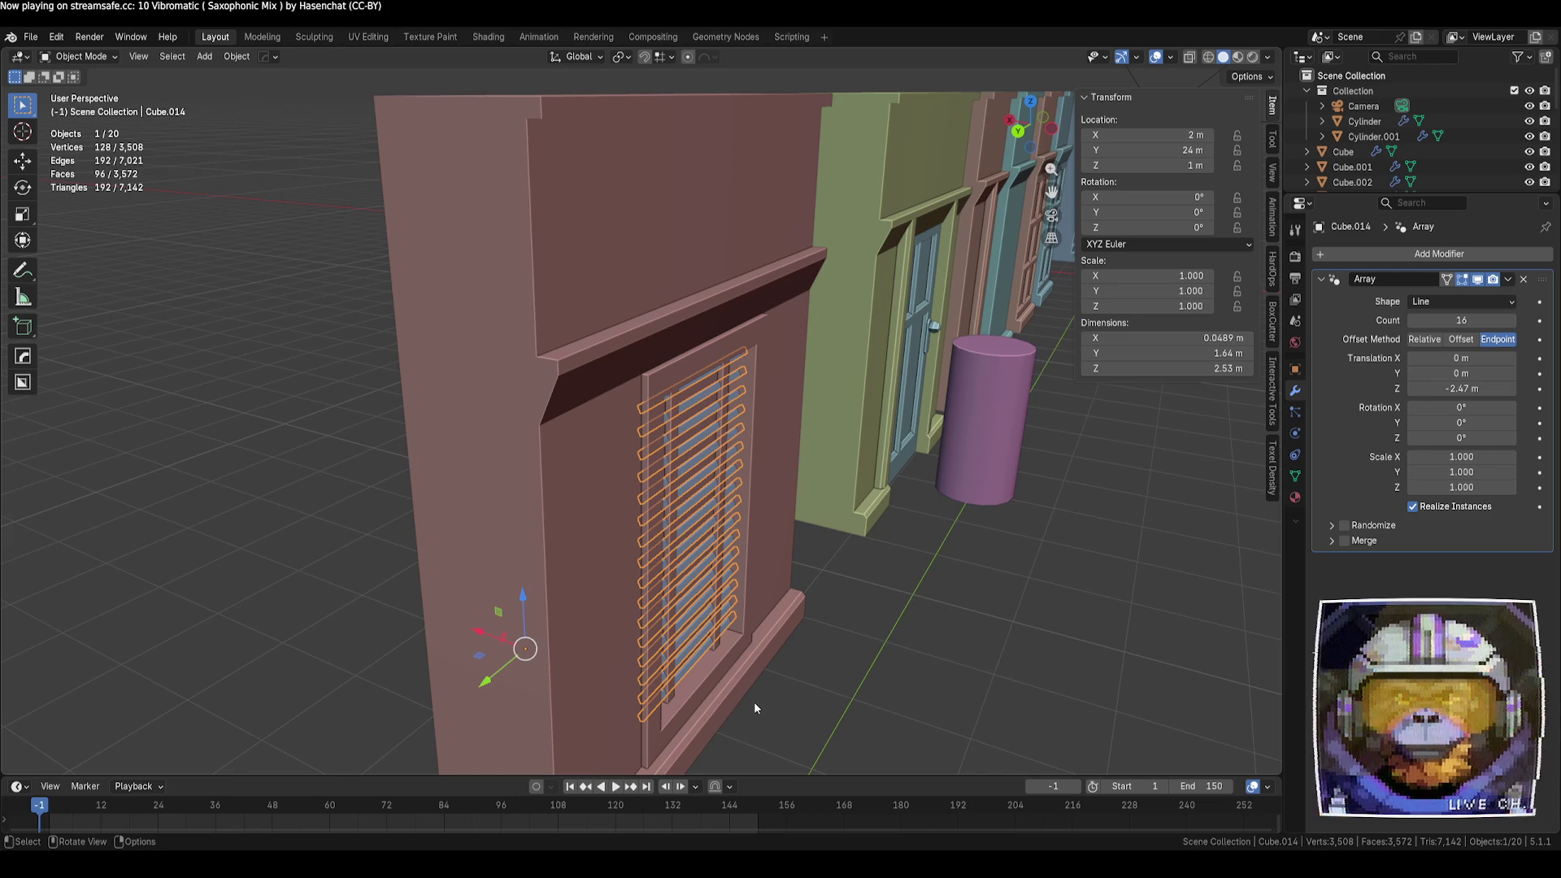
click(763, 700)
middle_drag(822, 699, 808, 701)
click(675, 671)
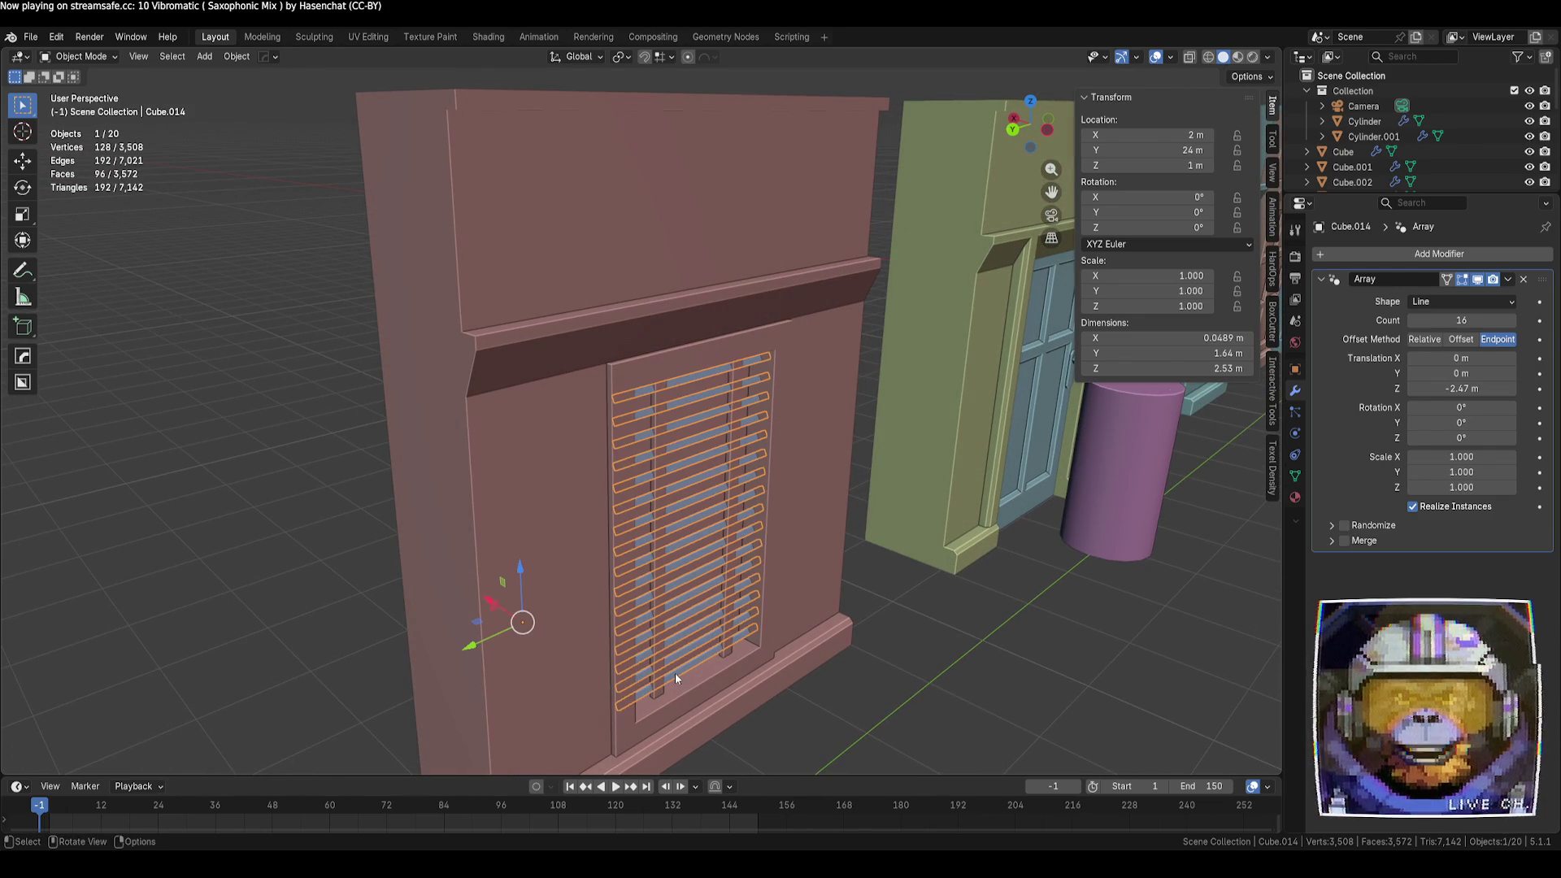
click(781, 704)
Move both vertical divider strips about 0.055 m along X, then return to Object Mode
click(799, 615)
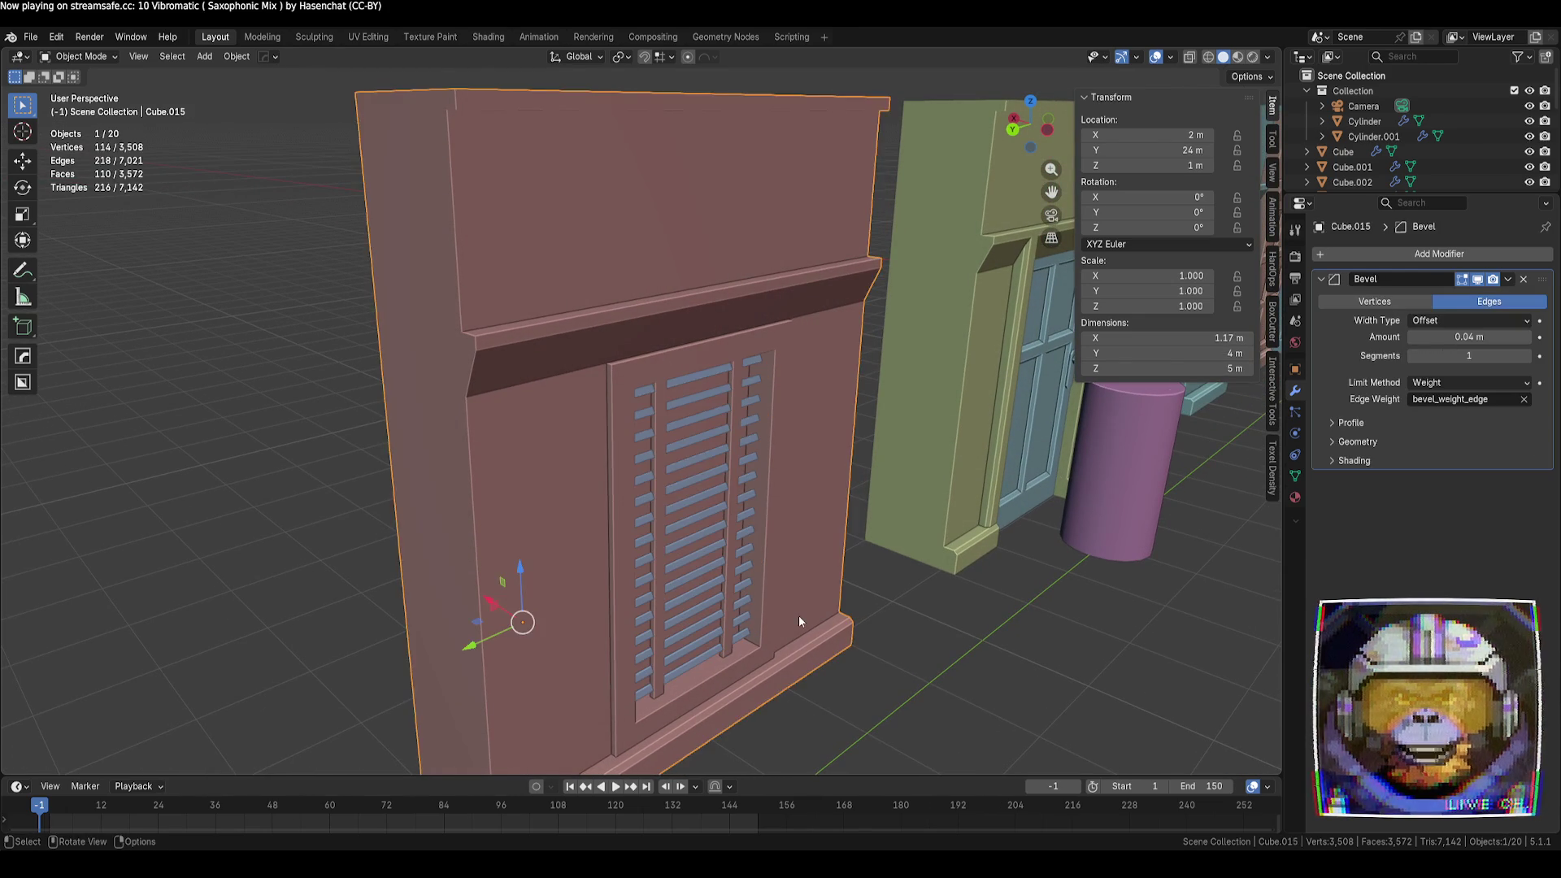
key(Tab)
key(l)
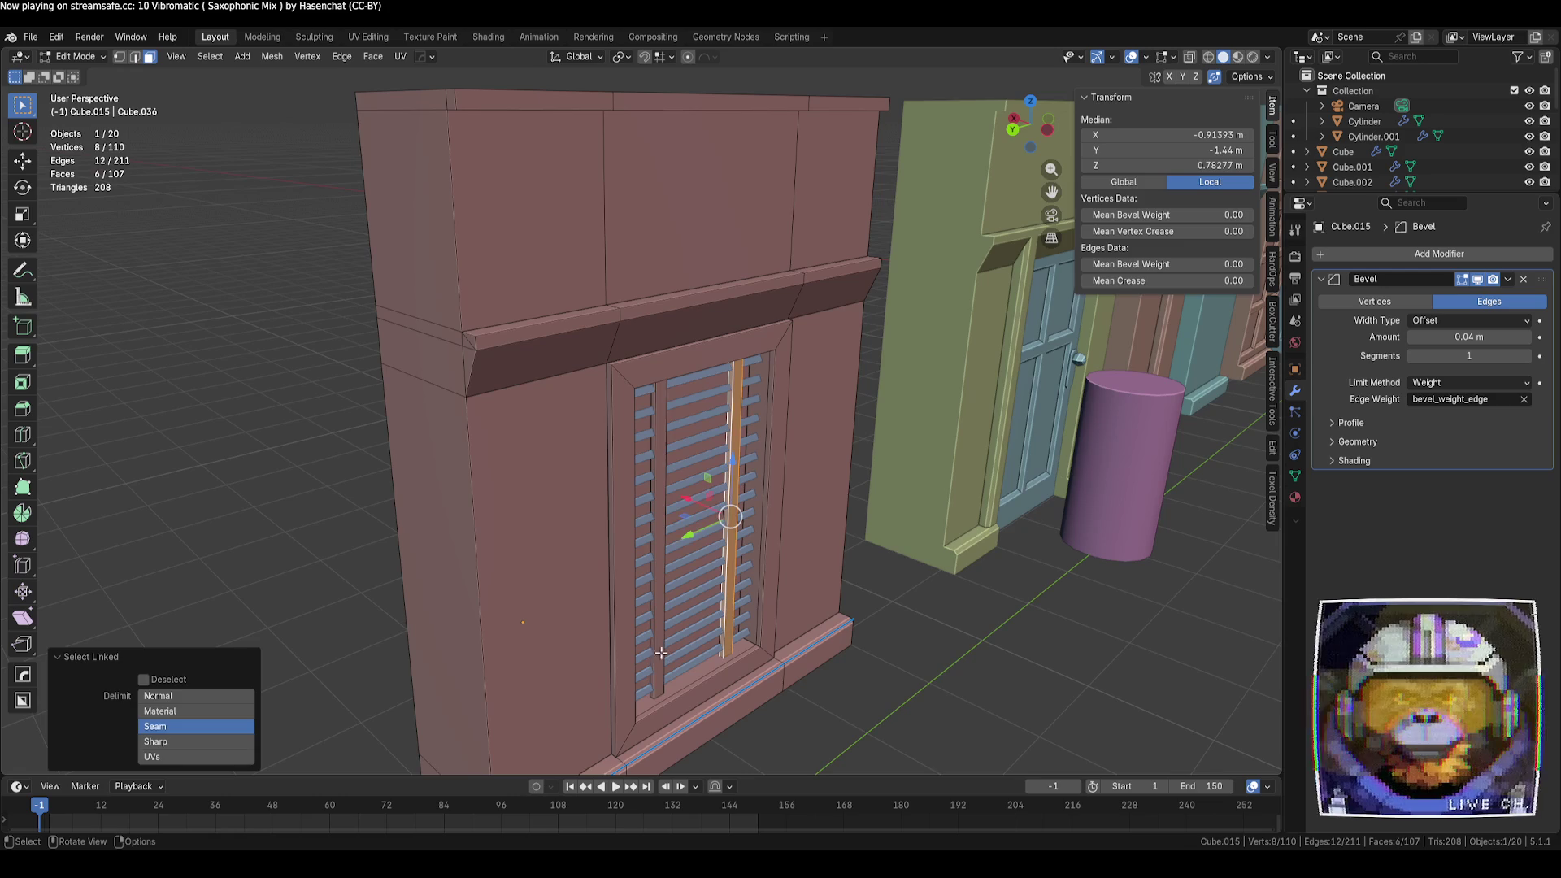
key(l)
key(g)
key(x)
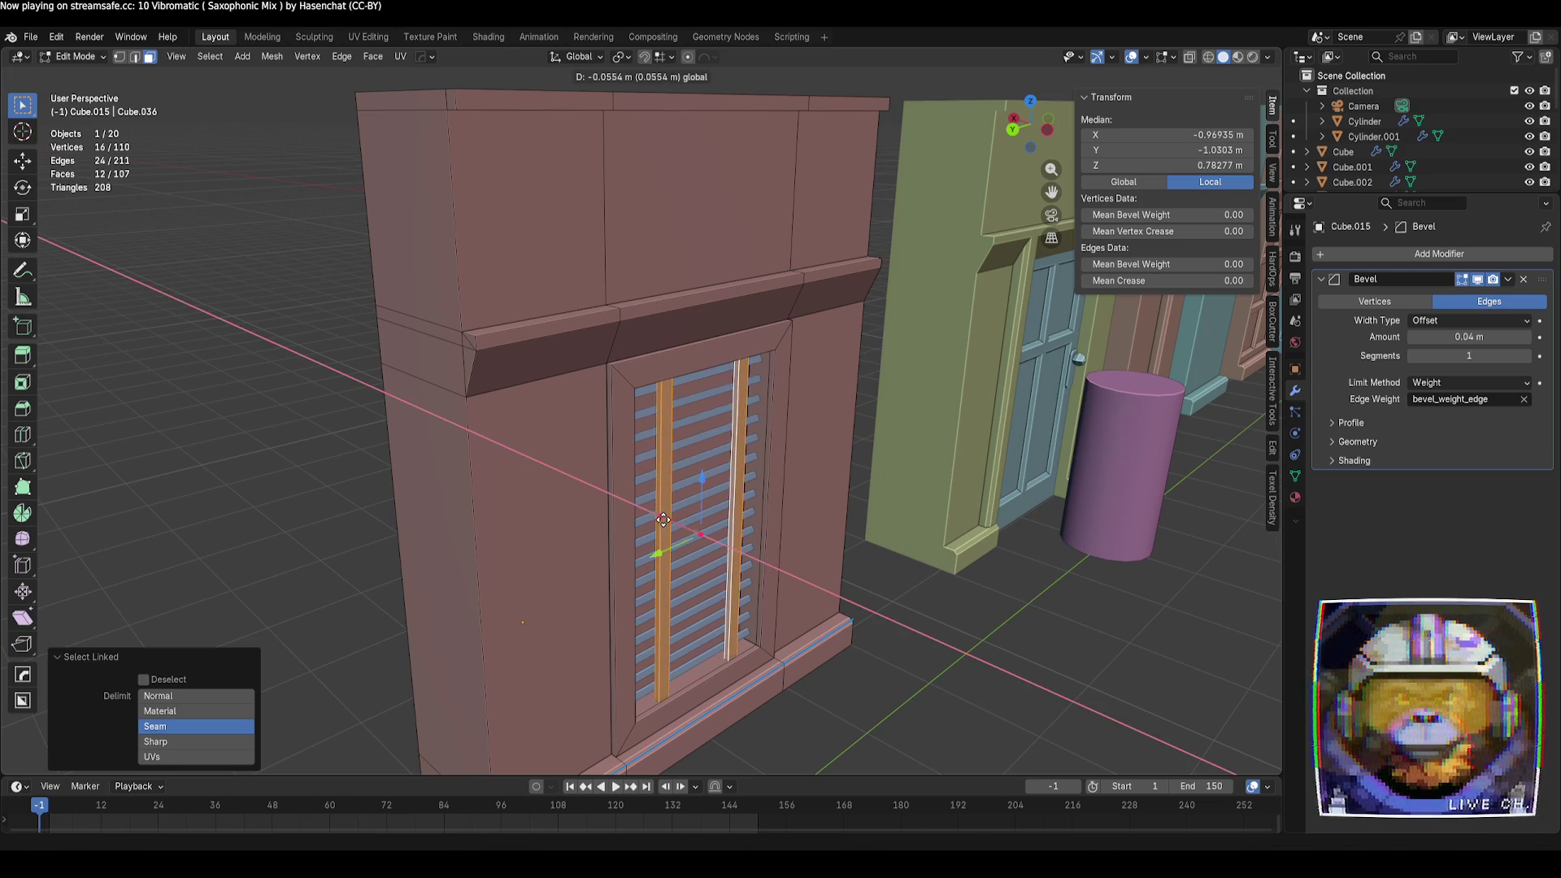
click(660, 522)
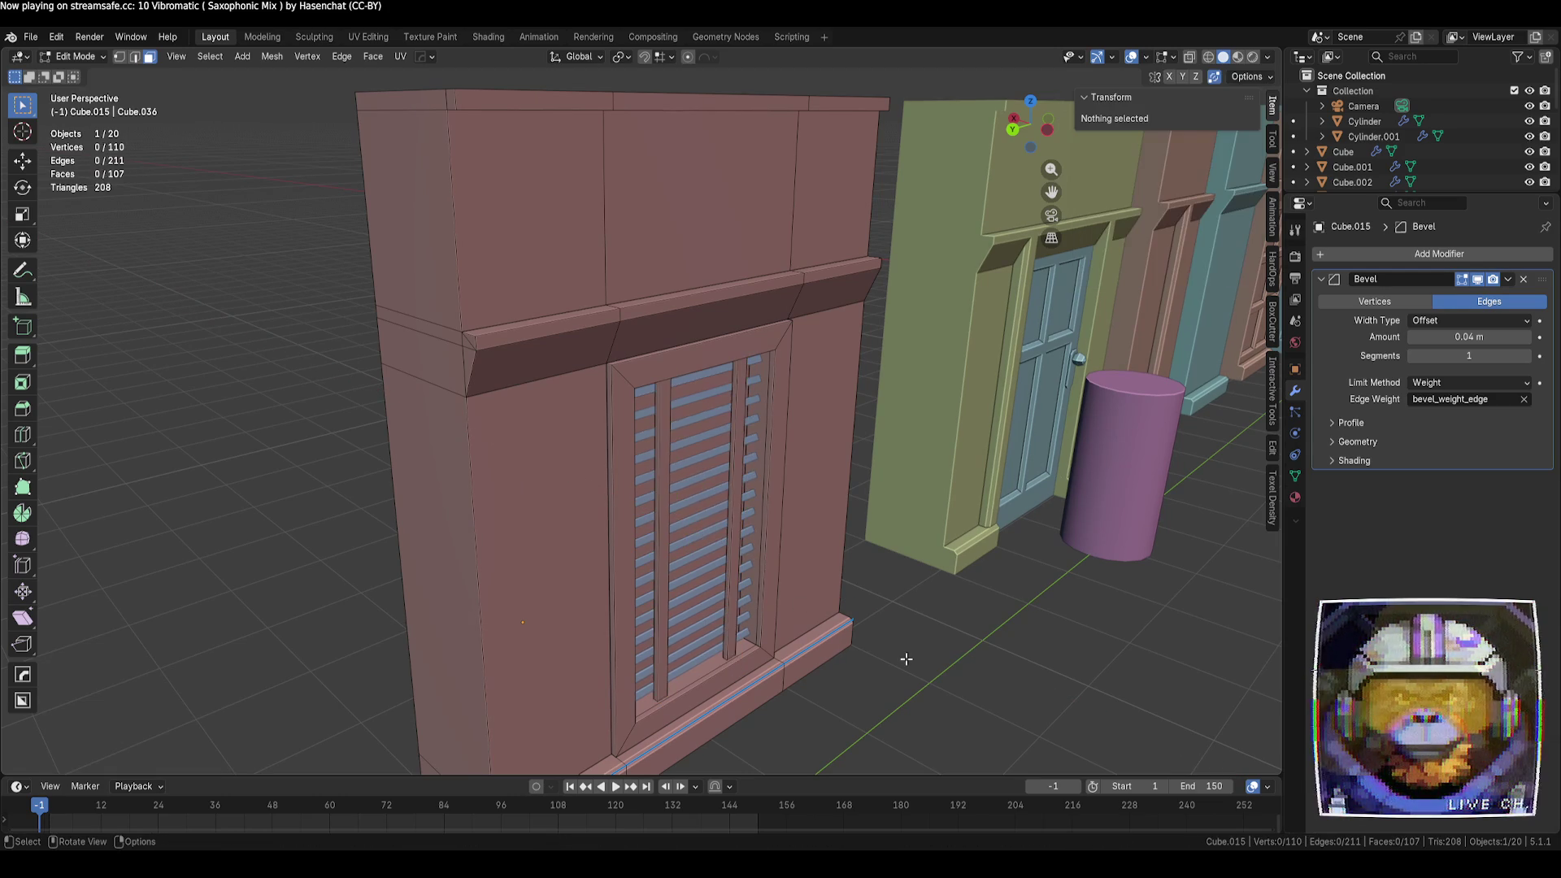
key(Tab)
click(687, 598)
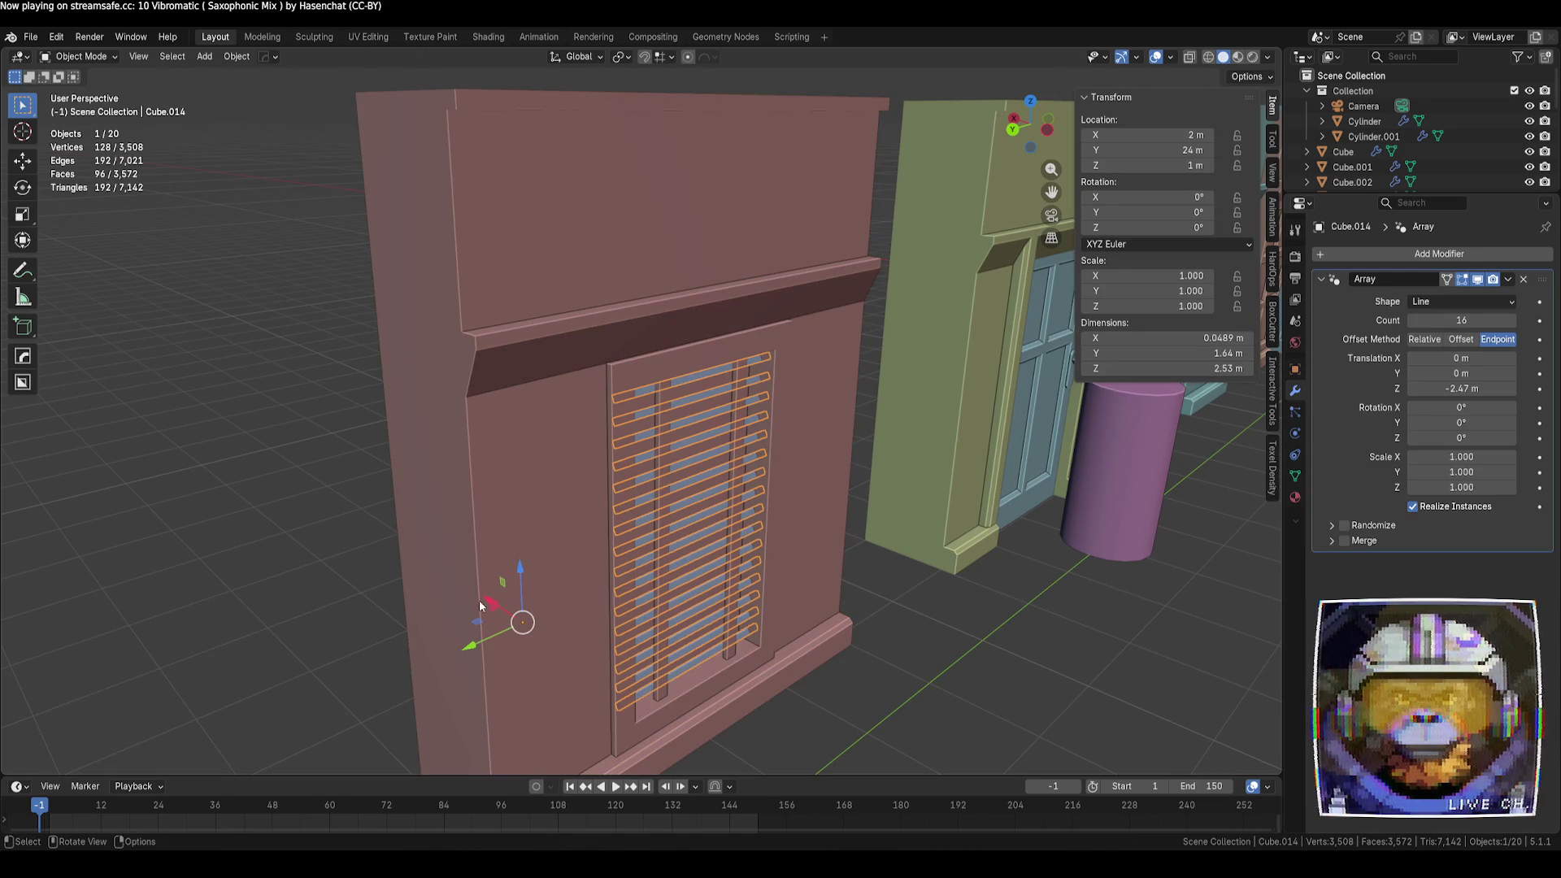
Shift the shutter slat array slightly along the X axis
key(g)
key(x)
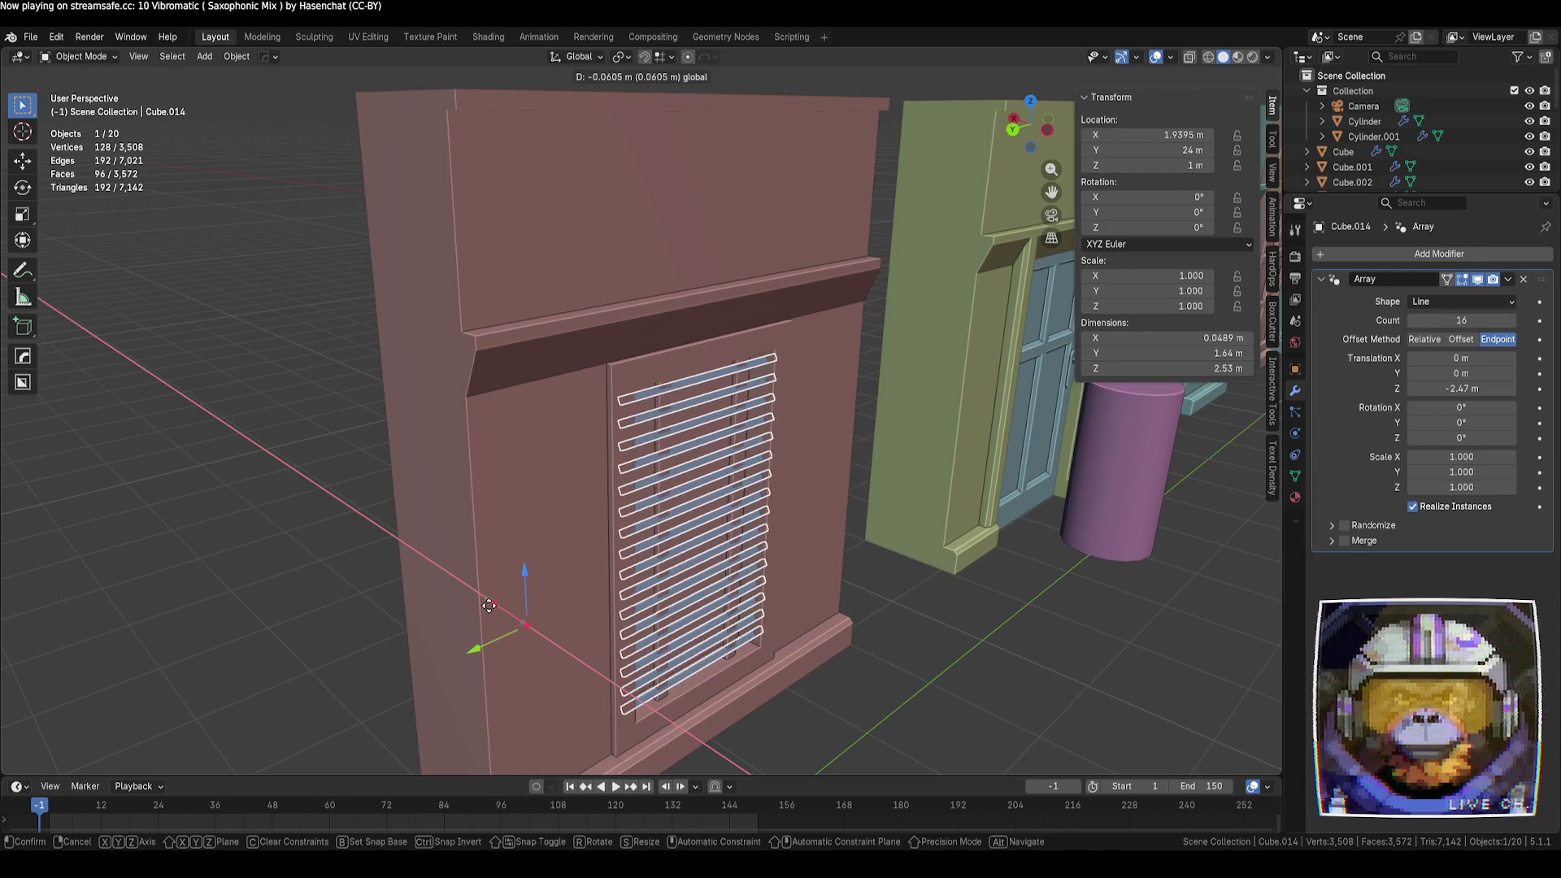
key(Return)
Select the pink facade and edit its mesh in edge select mode
key(Tab)
mouse_move(991, 710)
middle_down()
mouse_move(963, 662)
mouse_move(993, 687)
middle_up()
key(Tab)
key(Tab)
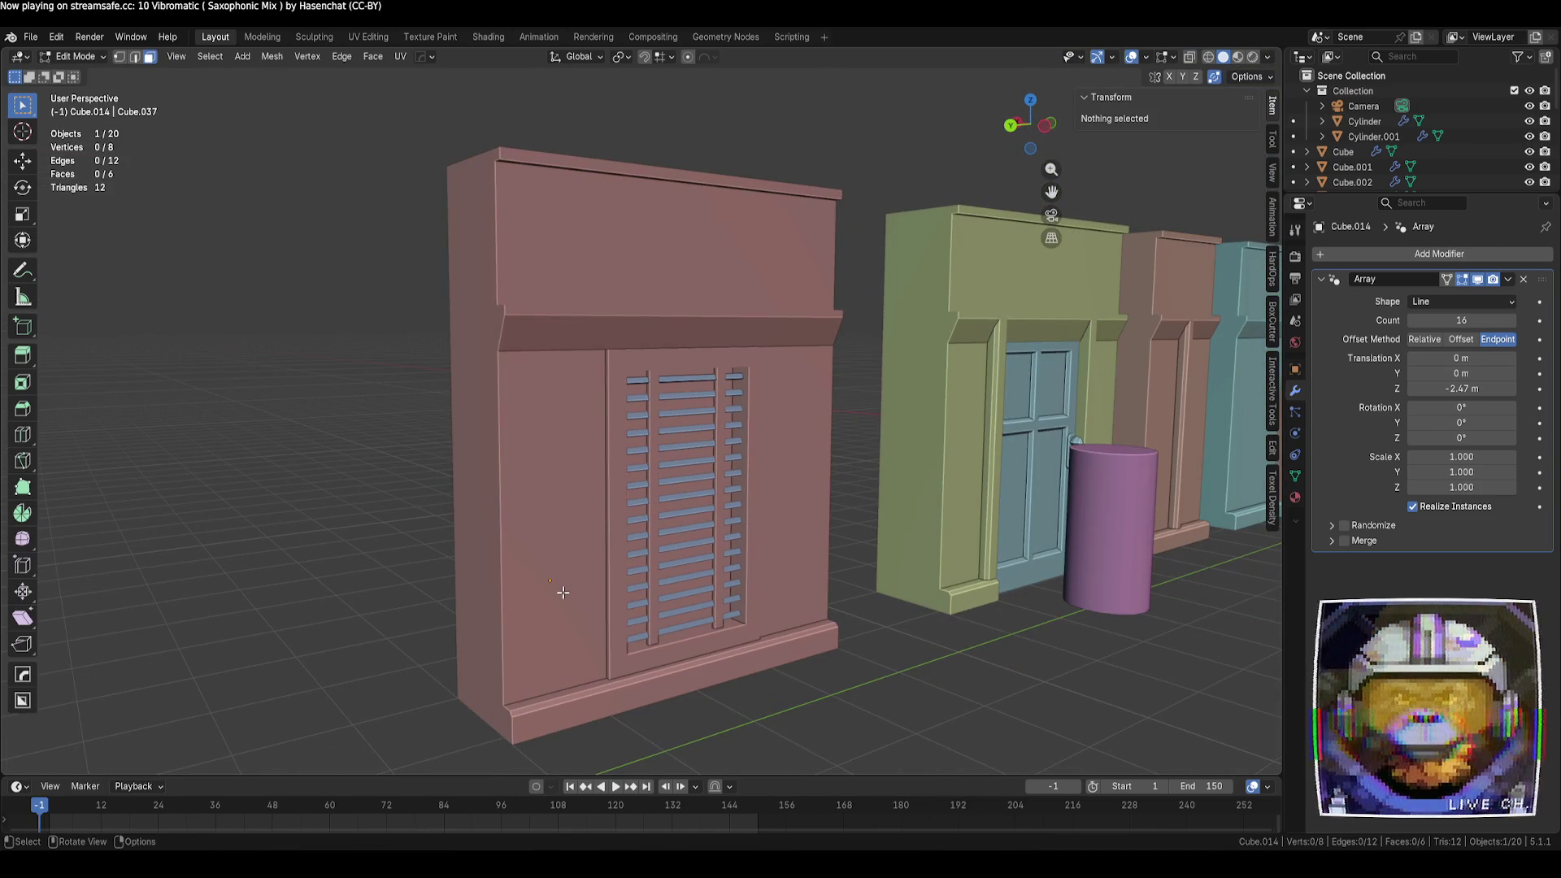
key(Tab)
click(578, 592)
Select the window frame's left, top, right and bottom edges and raise their Mean Bevel Weight
key(Tab)
scroll(659, 579, up, 2)
key(2)
click(602, 486)
shift+click(764, 344)
shift+click(795, 386)
shift+click(740, 712)
drag(1133, 260, 1187, 260)
key(Tab)
mouse_move(1008, 686)
middle_down()
mouse_move(903, 704)
mouse_move(922, 619)
mouse_move(939, 631)
middle_up()
scroll(902, 705, down, 6)
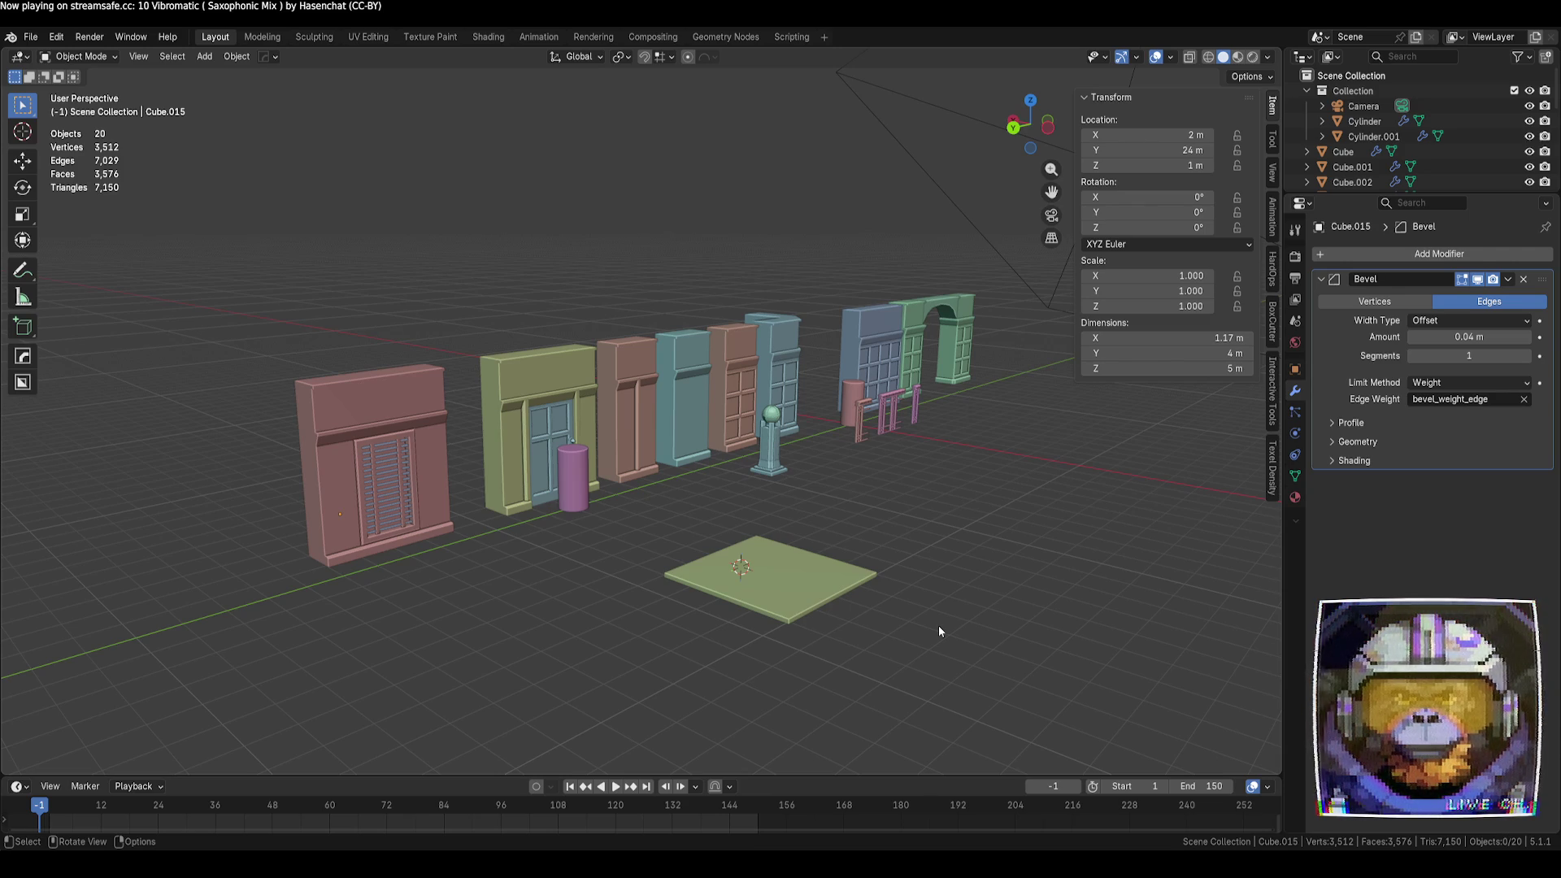
Save UnivMod001.blend and place a copy of the green floor plate away from the kit row
key(ctrl+s)
mouse_move(941, 533)
middle_down()
mouse_move(899, 568)
mouse_move(734, 498)
middle_up()
click(734, 498)
key(shift+d)
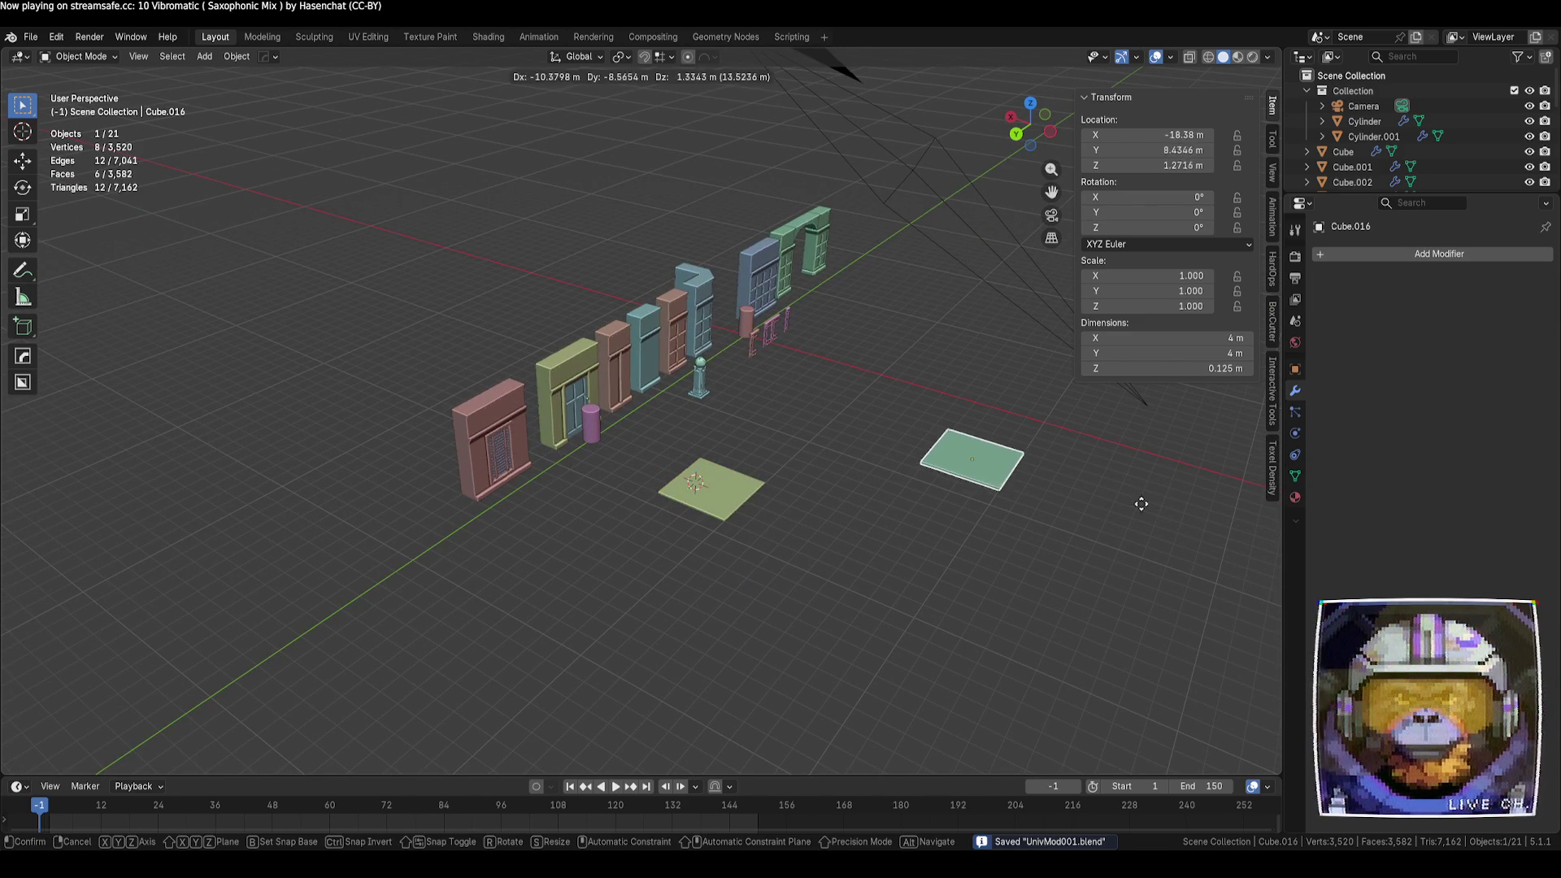
click(1039, 501)
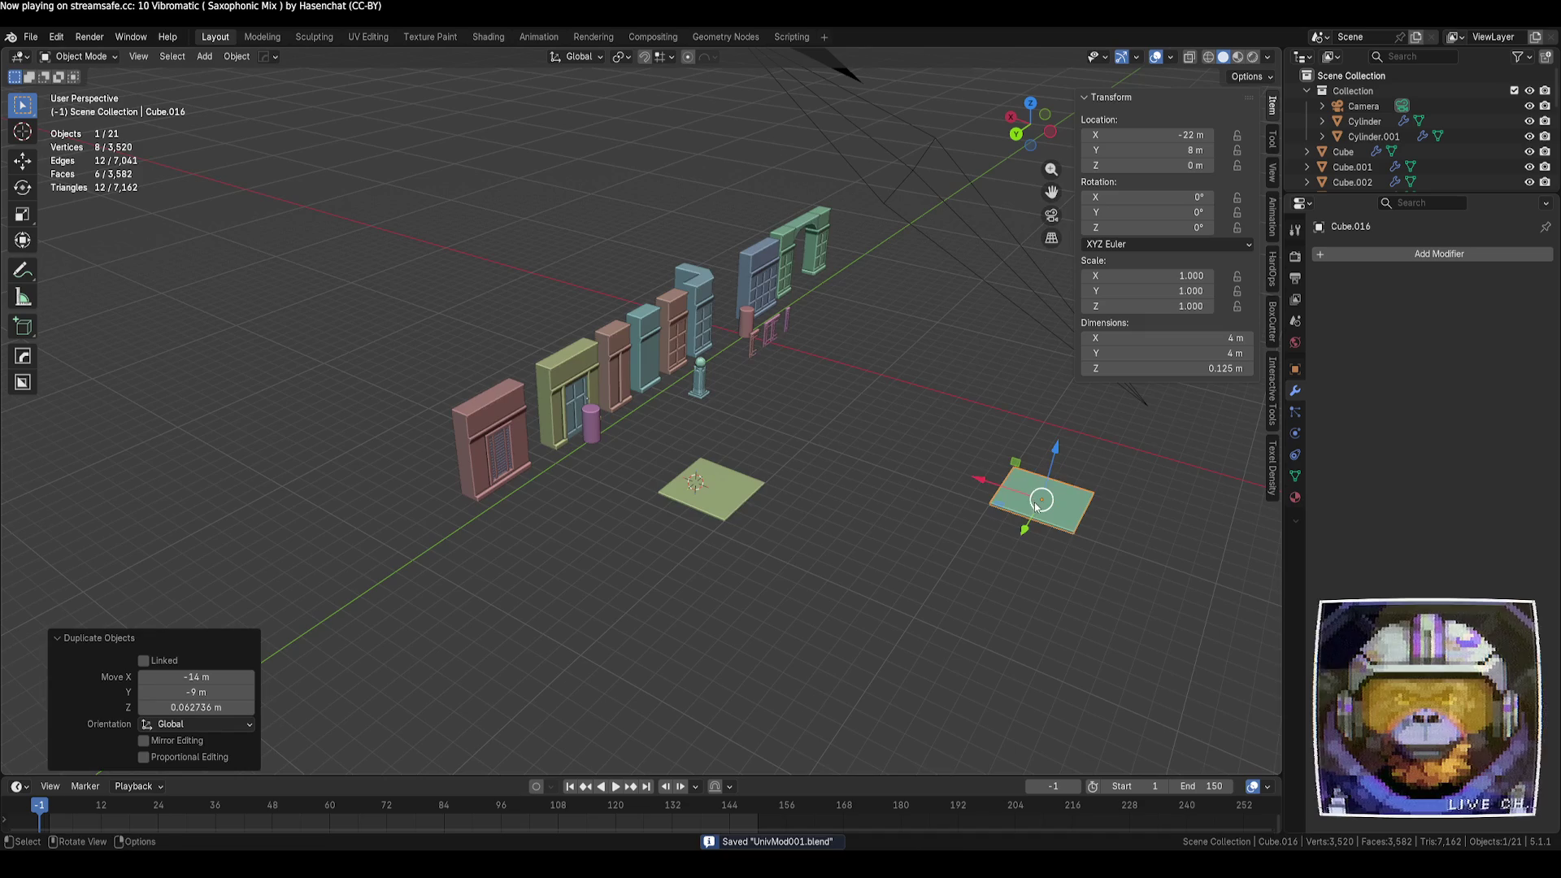
Add three more tiles beside it to form a row of four 4 m tiles
shift+middle_drag(1130, 567, 714, 583)
mouse_move(850, 481)
middle_down()
mouse_move(758, 572)
mouse_move(788, 543)
middle_up()
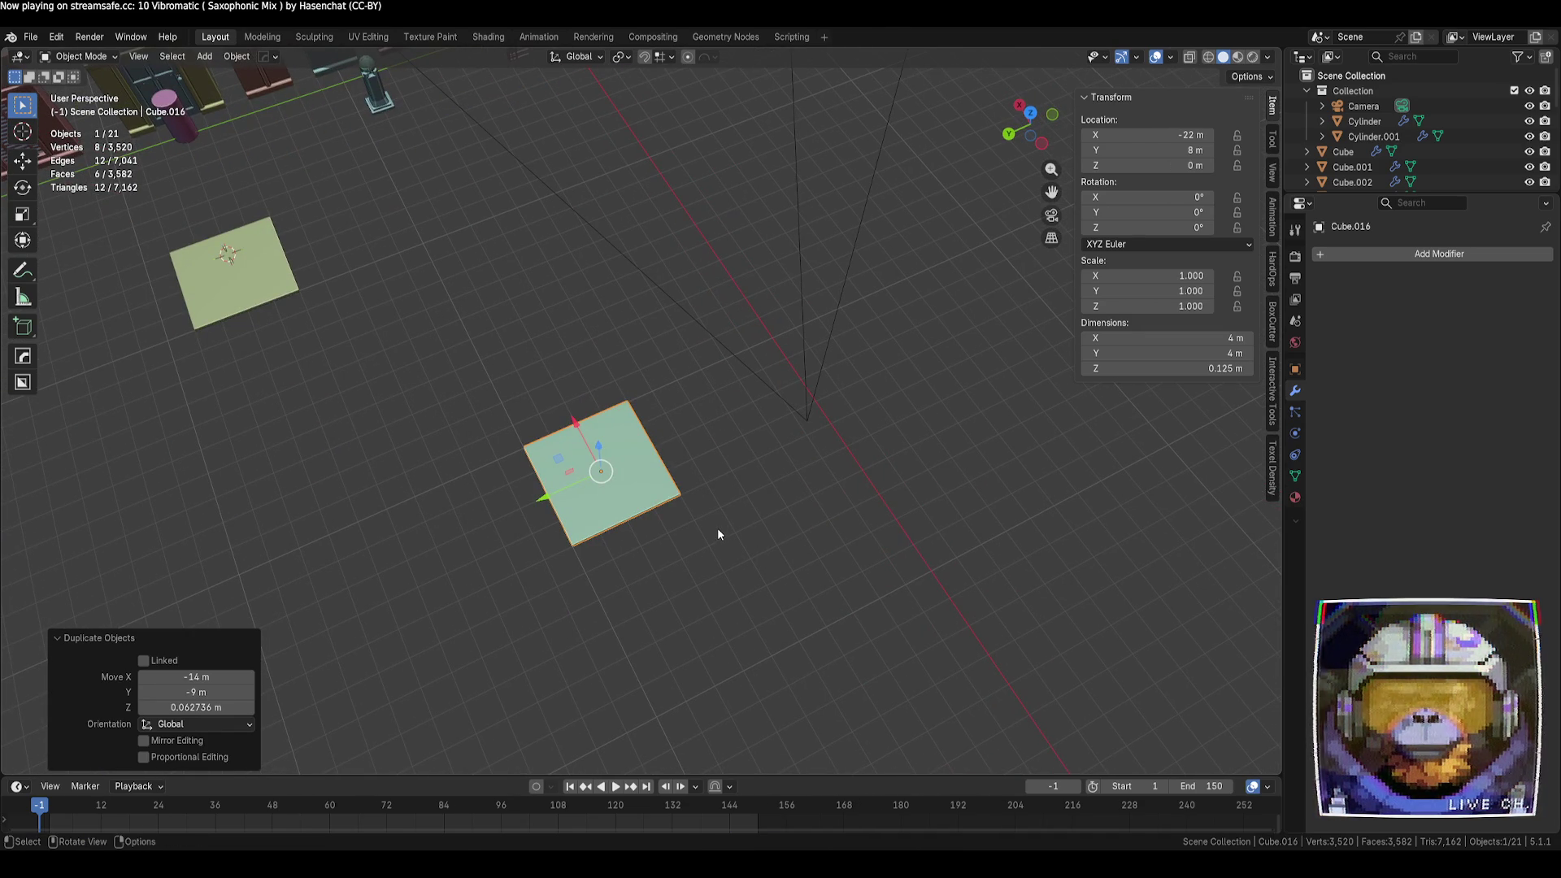
key(shift+d)
click(703, 434)
key(alt+d)
click(808, 383)
key(alt+d)
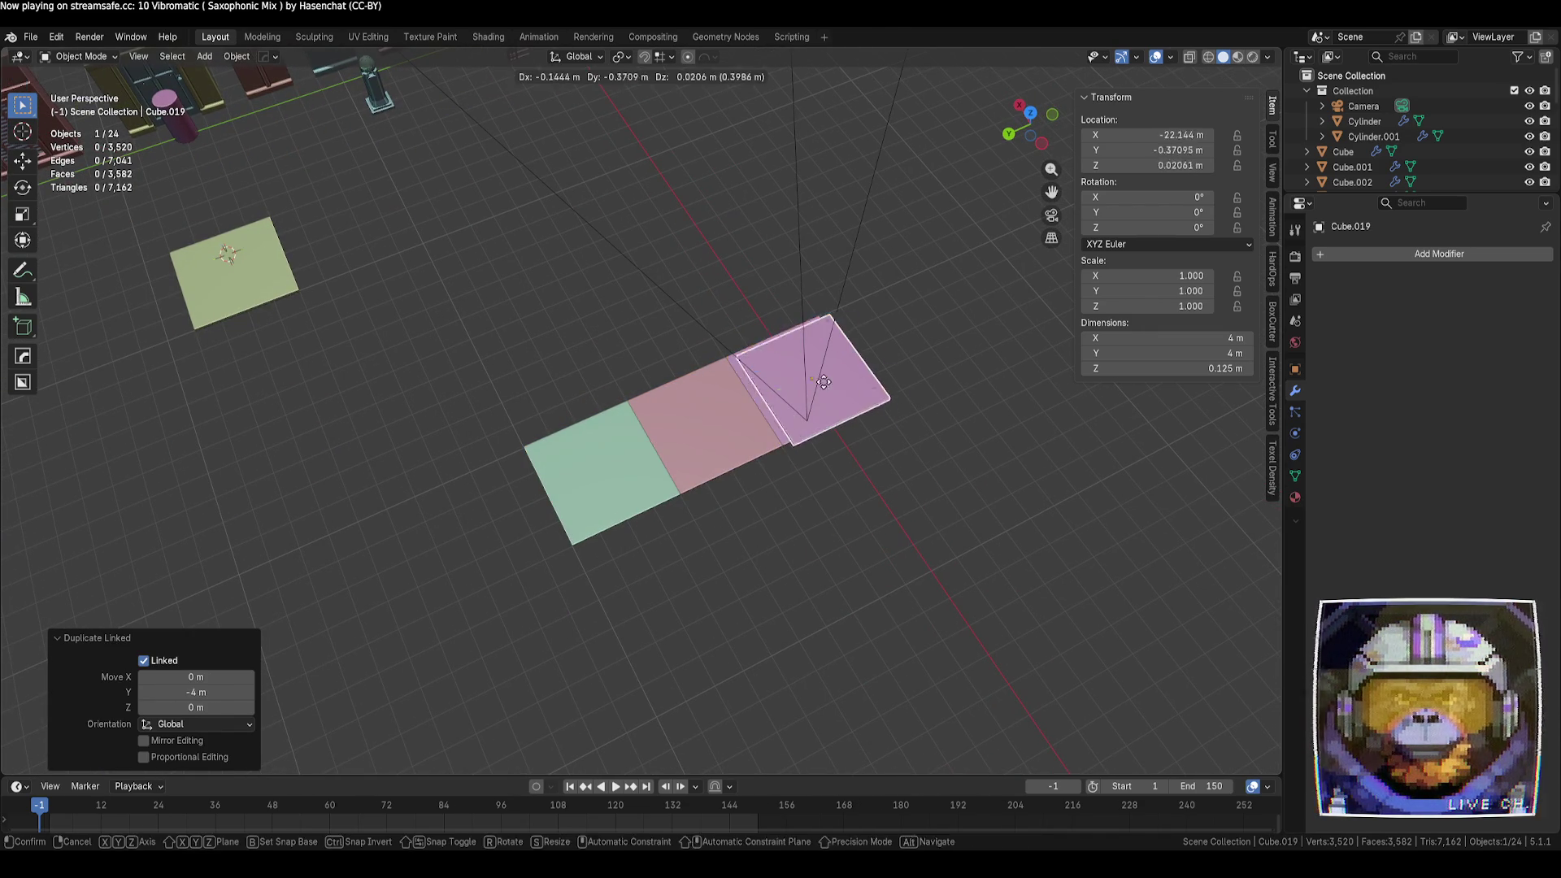
click(895, 346)
Select the four-tile row and duplicate it as a second row
click(644, 485)
shift+click(704, 431)
shift+click(813, 390)
shift+click(903, 358)
key(shift+d)
click(810, 508)
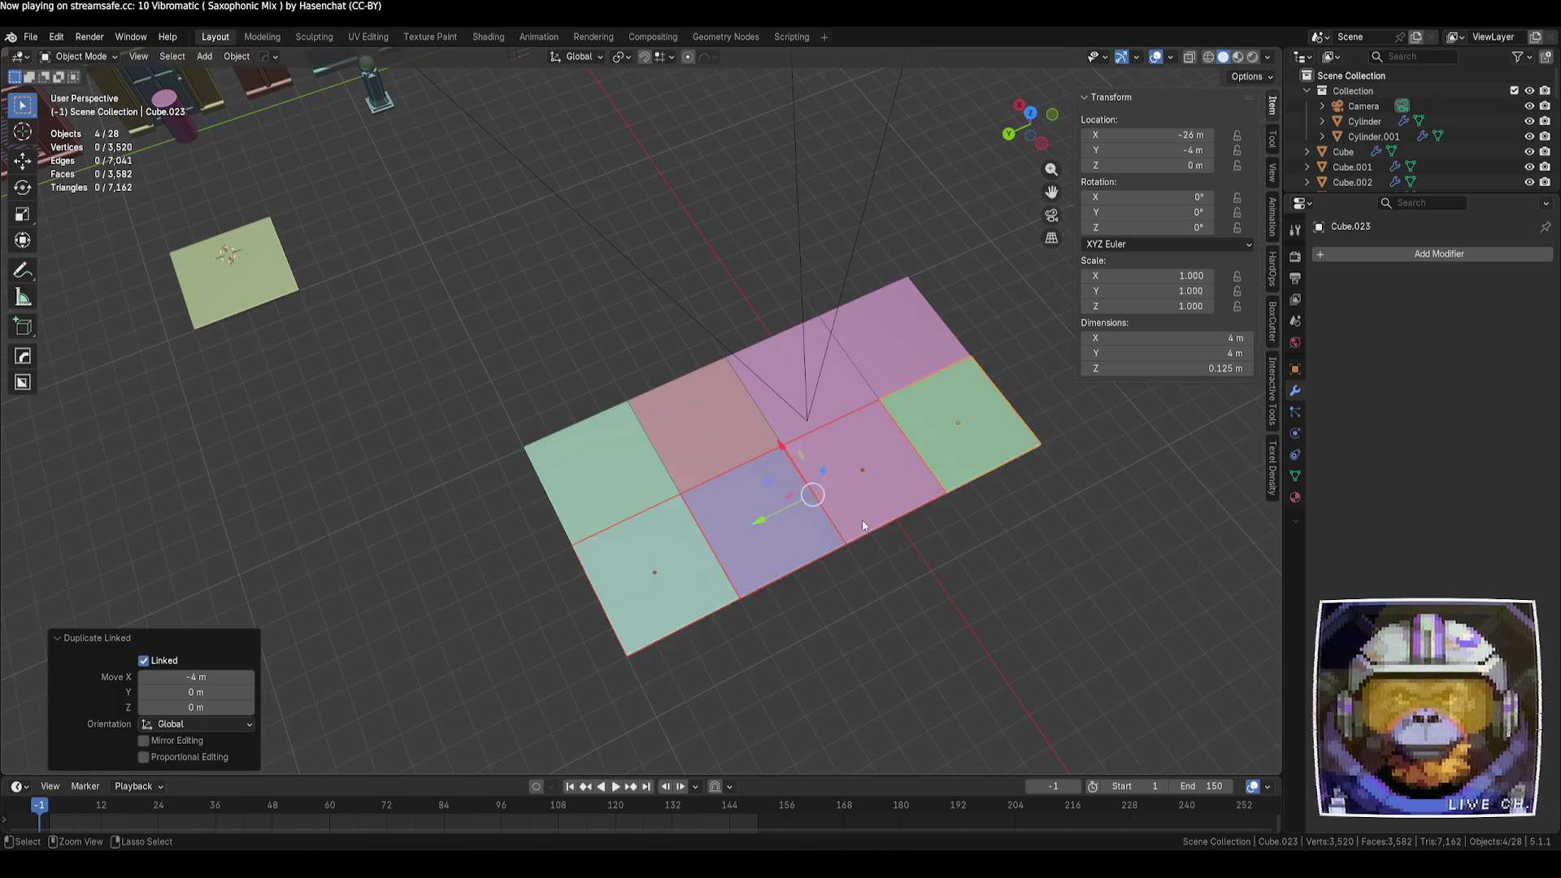
Select the blue window building and make a linked copy of it
middle_drag(810, 507, 940, 470)
click(524, 452)
middle_drag(664, 463, 778, 467)
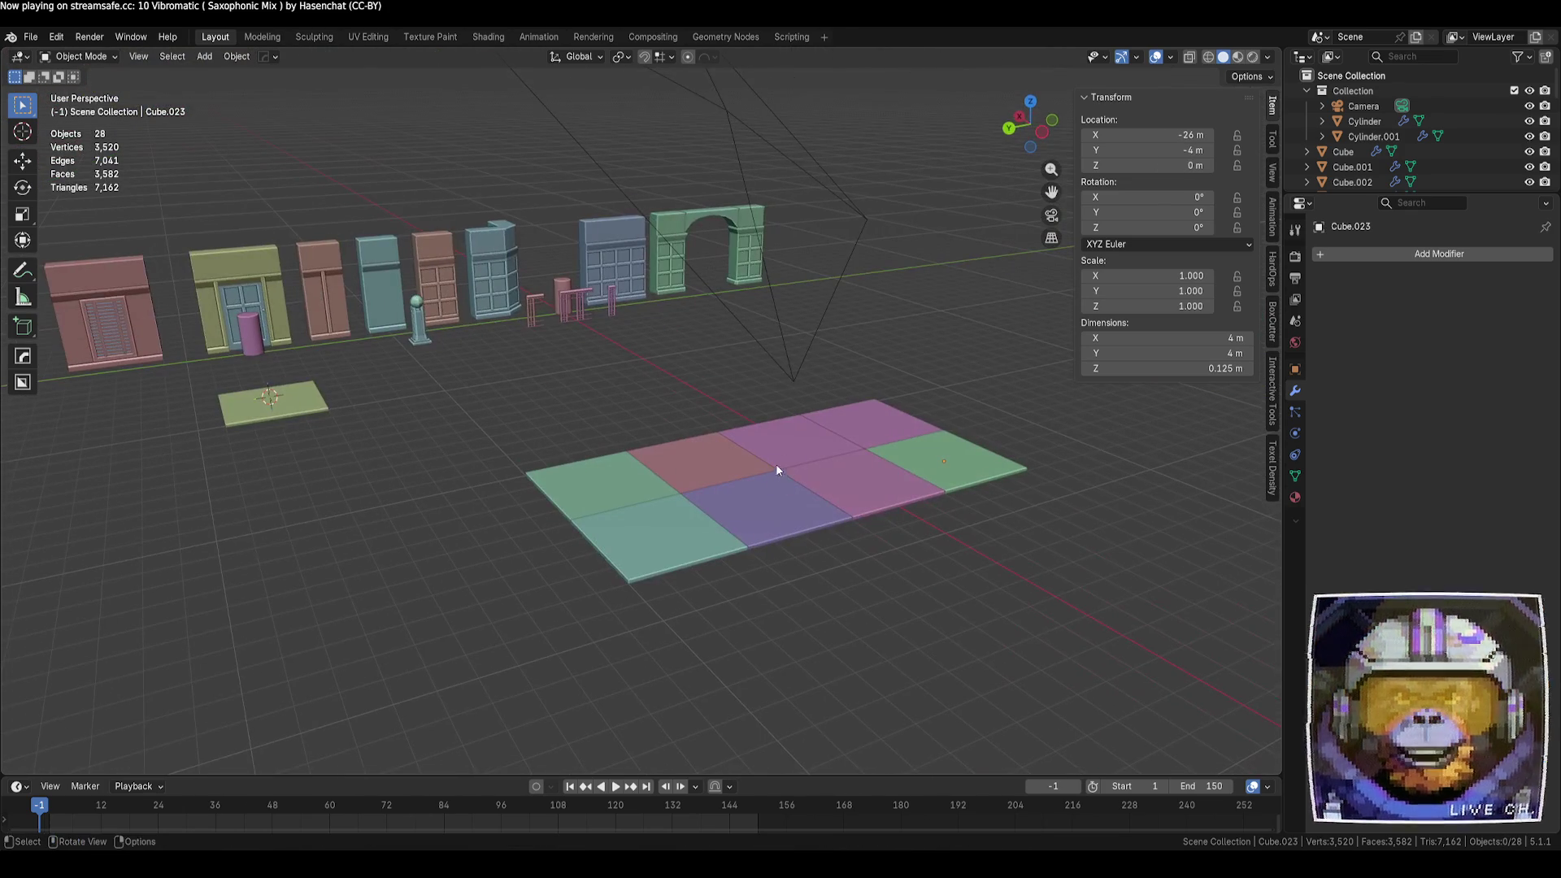
click(626, 260)
key(alt+d)
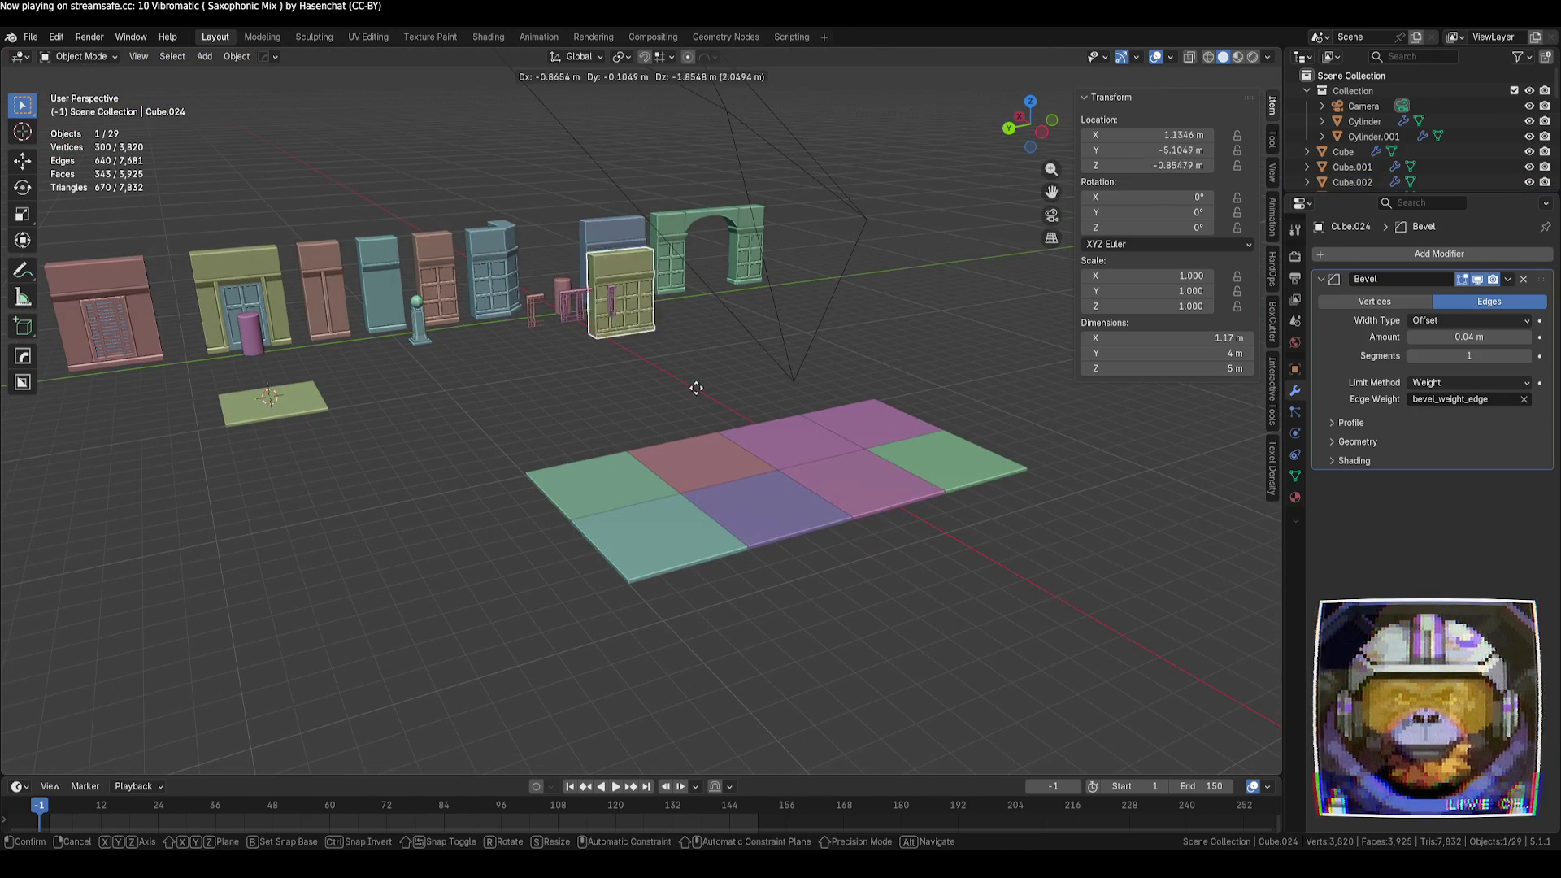
Move the window building copy -21 m along X to the floor's back
key(Escape)
ctrl+drag(600, 275, 882, 382)
mouse_move(886, 385)
middle_down()
mouse_move(817, 421)
mouse_move(949, 494)
mouse_move(895, 483)
mouse_move(1042, 452)
mouse_move(941, 457)
mouse_move(796, 418)
middle_up()
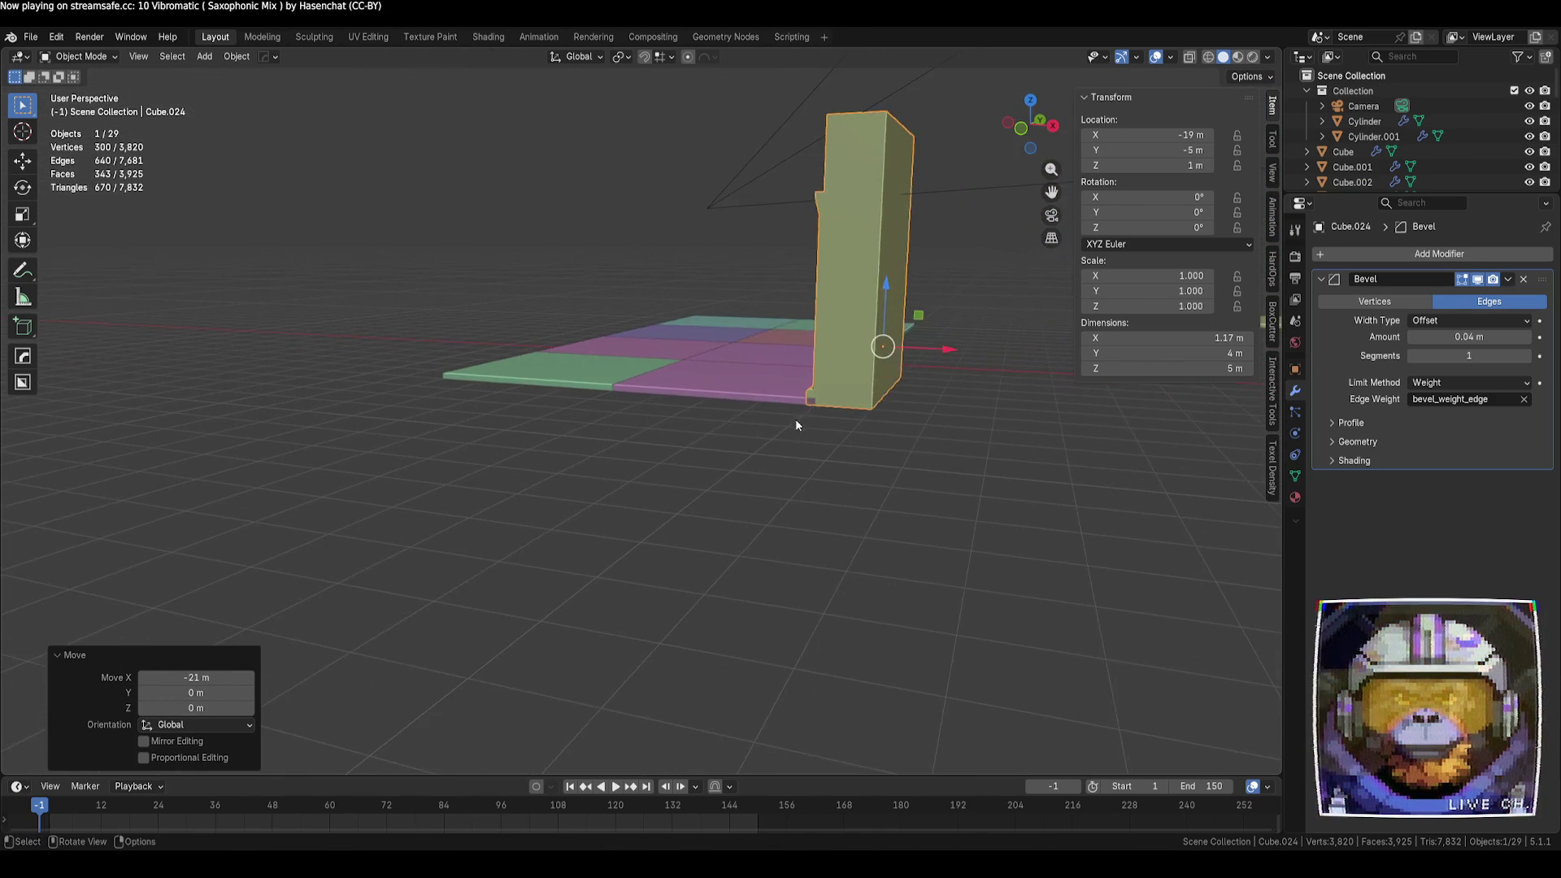
Select all eight floor tiles and lower them slightly along Z
scroll(799, 418, up, 3)
click(797, 365)
shift+click(591, 366)
shift+click(536, 342)
shift+click(705, 334)
shift+click(570, 324)
shift+click(744, 324)
shift+click(623, 308)
shift+click(675, 305)
drag(657, 283, 651, 280)
key(alt+a)
Select both parts of the arch and make a linked copy
mouse_move(709, 407)
middle_down()
mouse_move(744, 496)
mouse_move(964, 560)
mouse_move(961, 524)
middle_up()
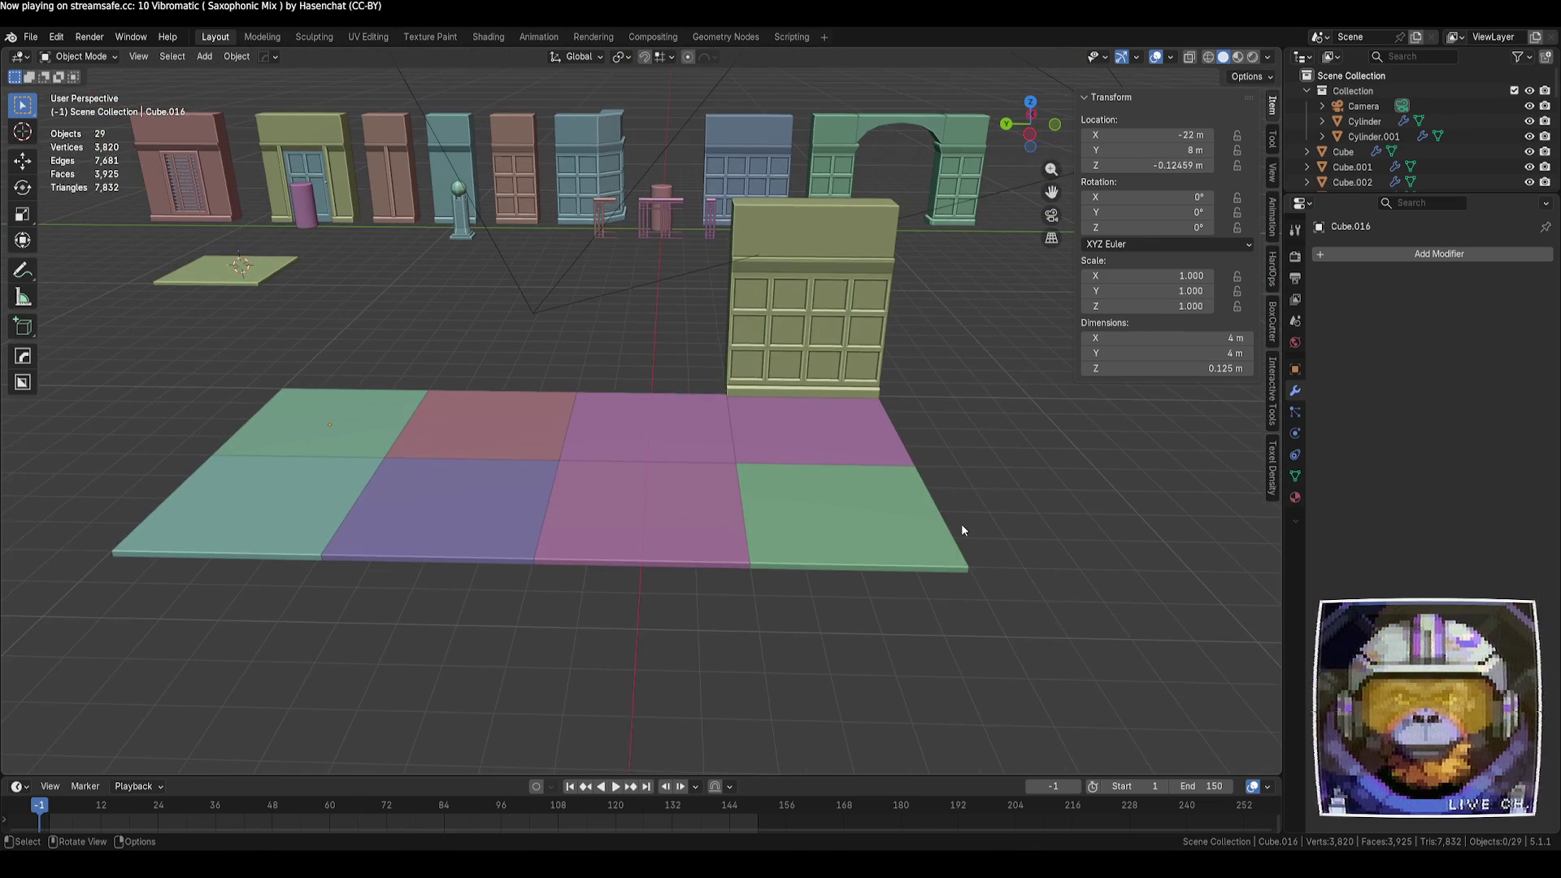
click(959, 202)
scroll(981, 353, down, 3)
mouse_move(981, 354)
middle_down()
mouse_move(980, 383)
mouse_move(958, 402)
mouse_move(943, 325)
middle_up()
click(801, 260)
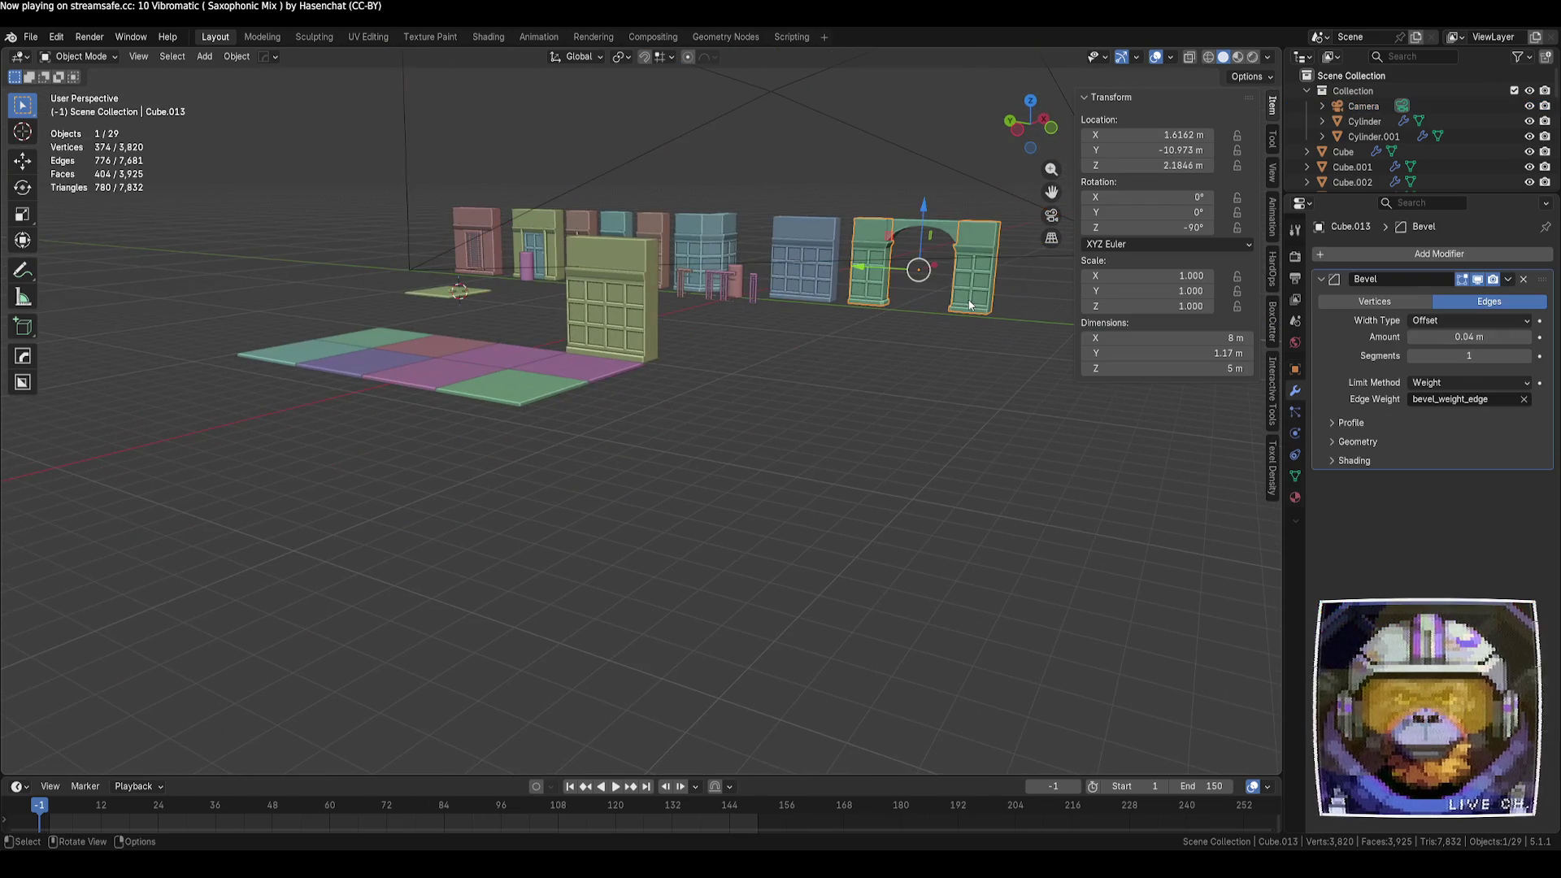
shift+click(946, 266)
middle_drag(946, 266, 837, 409)
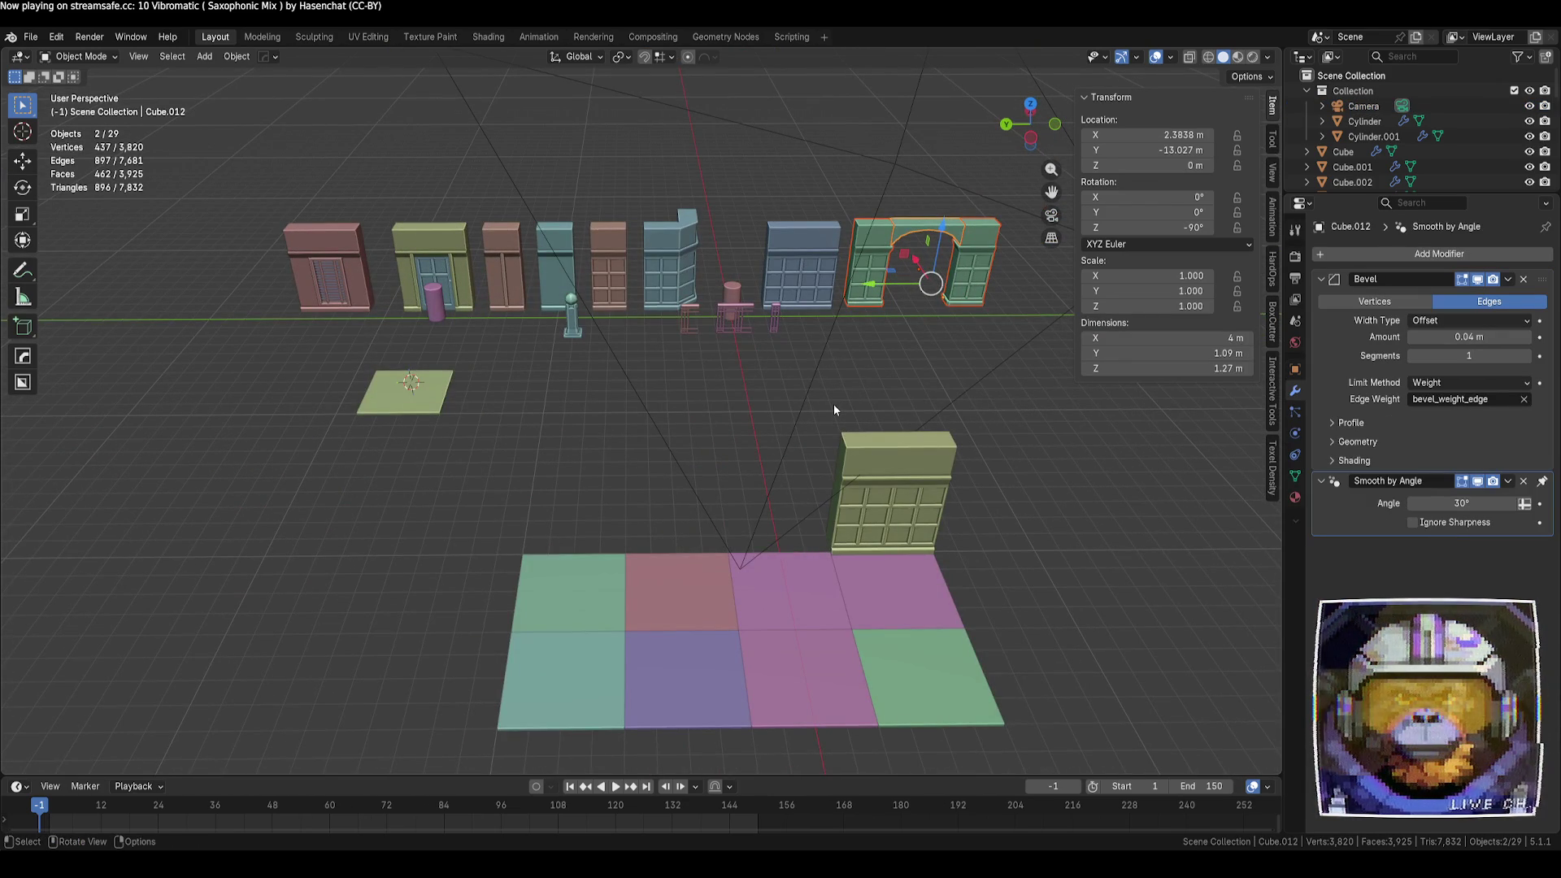
key(alt+d)
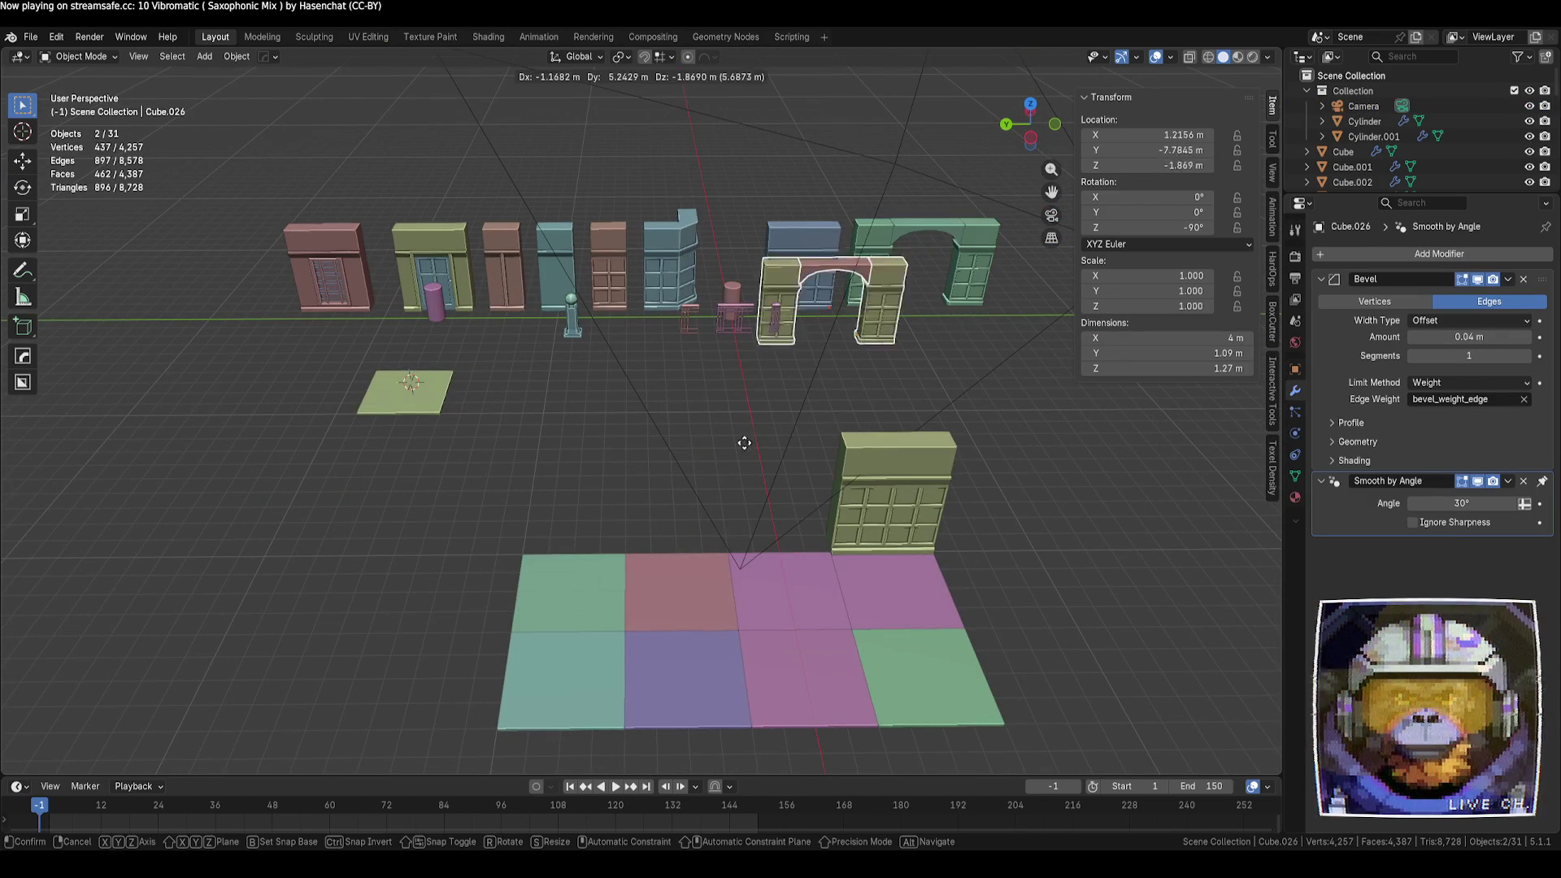
Move the arch copy -22 m along X, then 13 m along Y beside the window wall
key(Escape)
key(g)
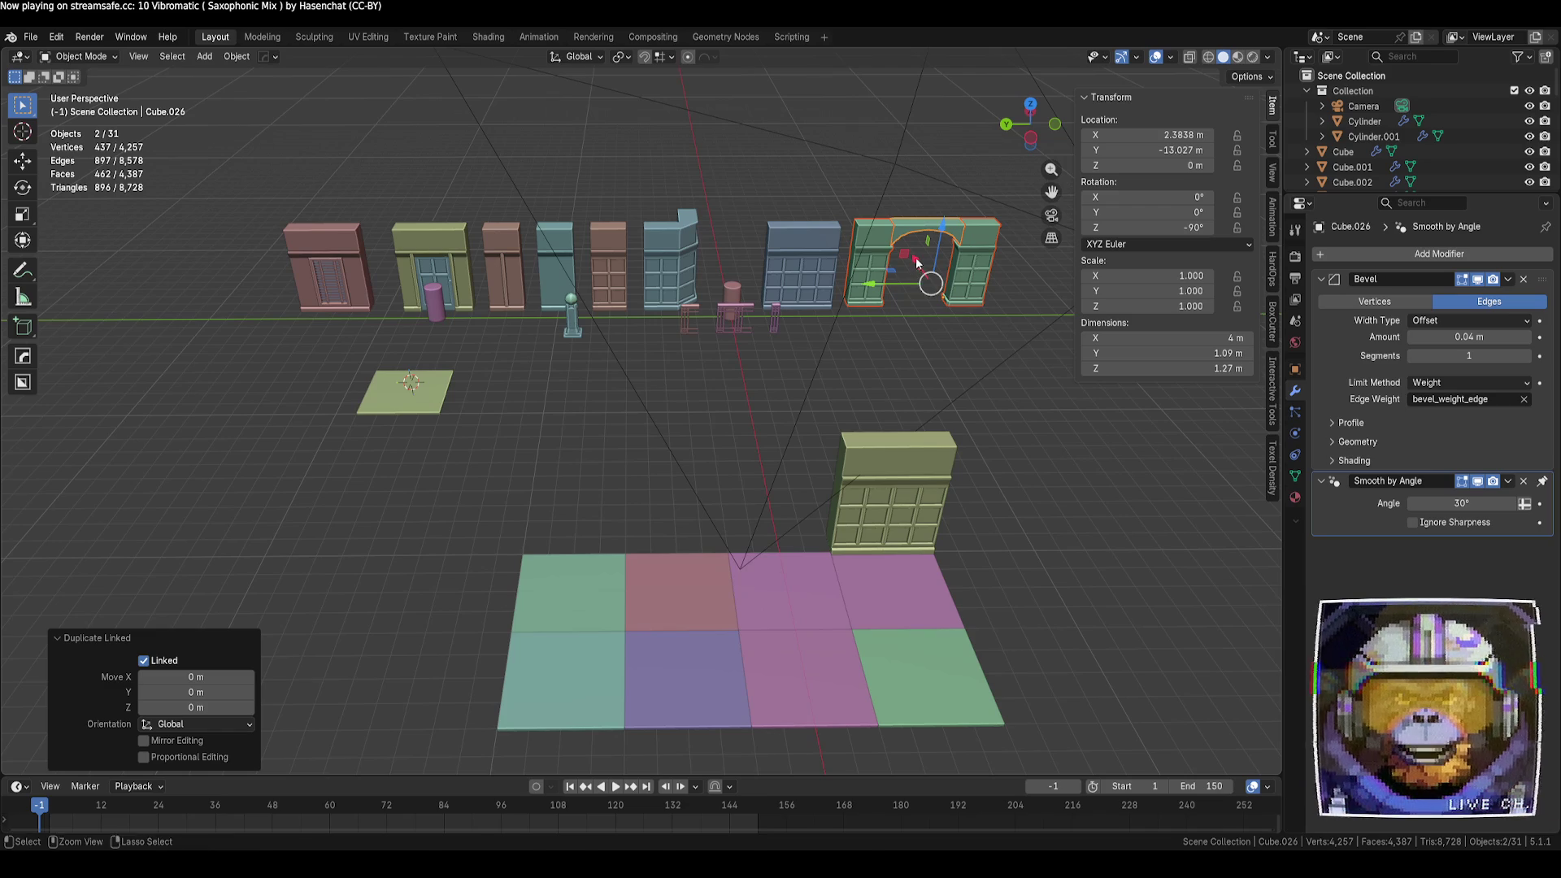
key(x)
click(1031, 534)
key(g)
key(y)
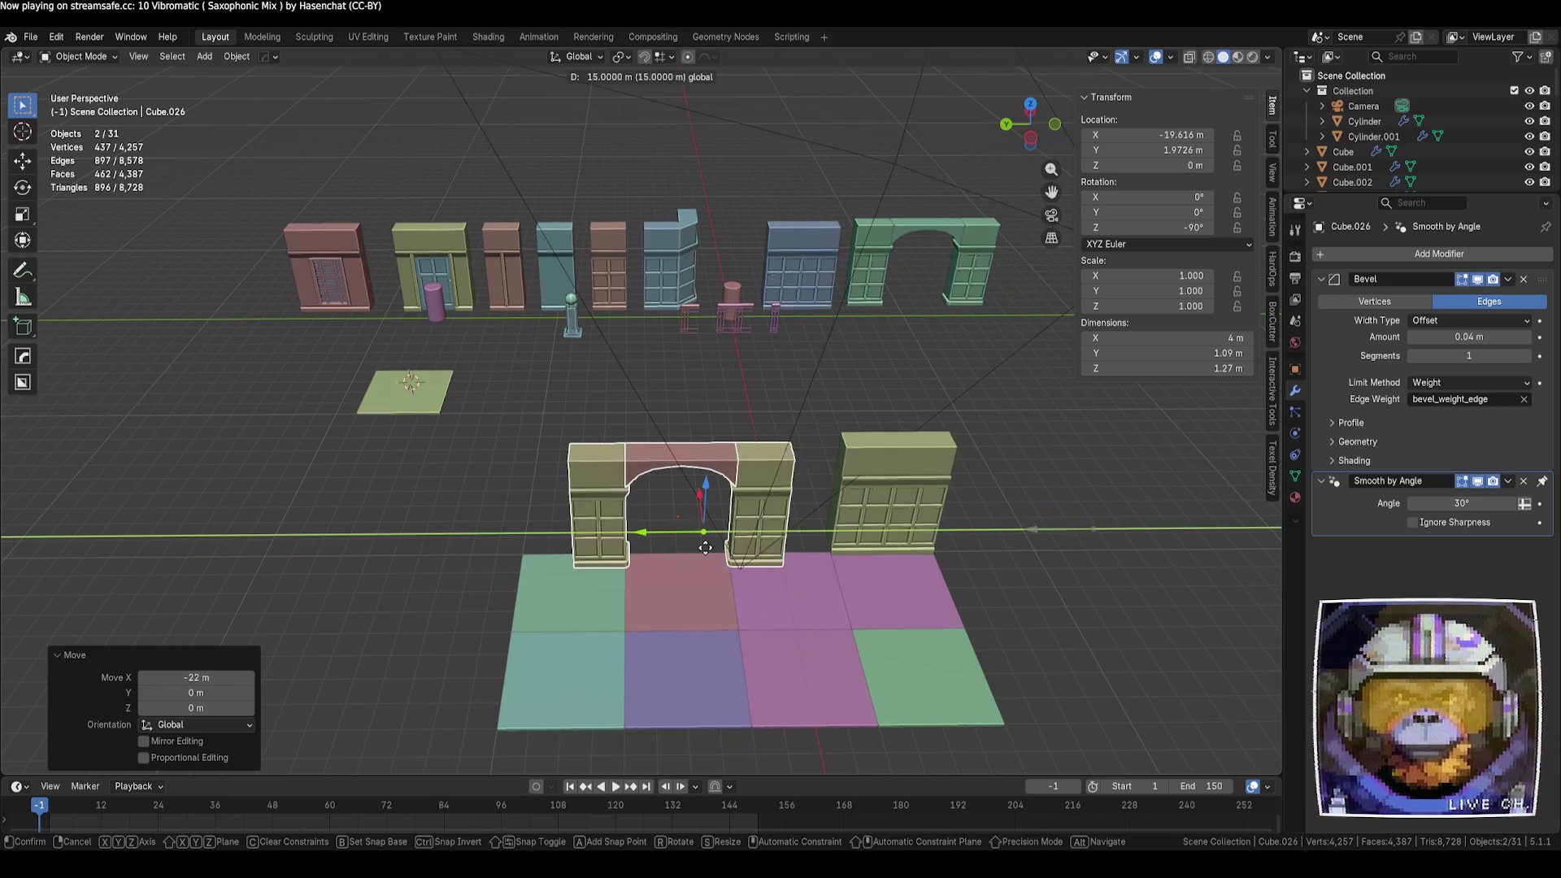
click(765, 529)
mouse_move(764, 529)
middle_down()
mouse_move(732, 521)
mouse_move(764, 529)
middle_up()
Nudge the arch along X until it sits flush against the window wall
key(g)
key(x)
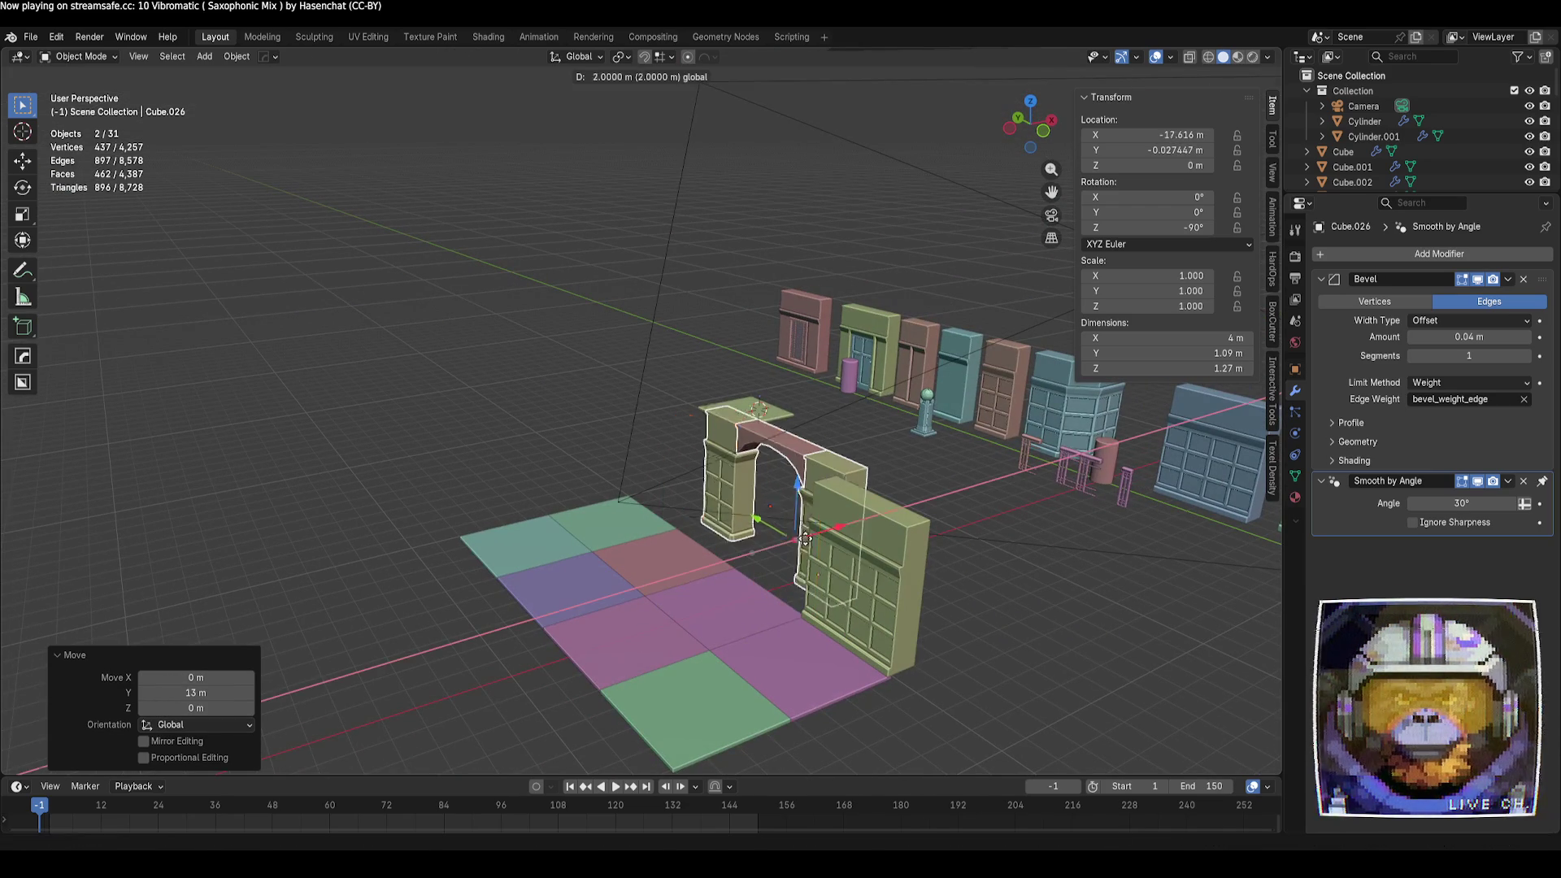
click(771, 555)
scroll(822, 661, up, 3)
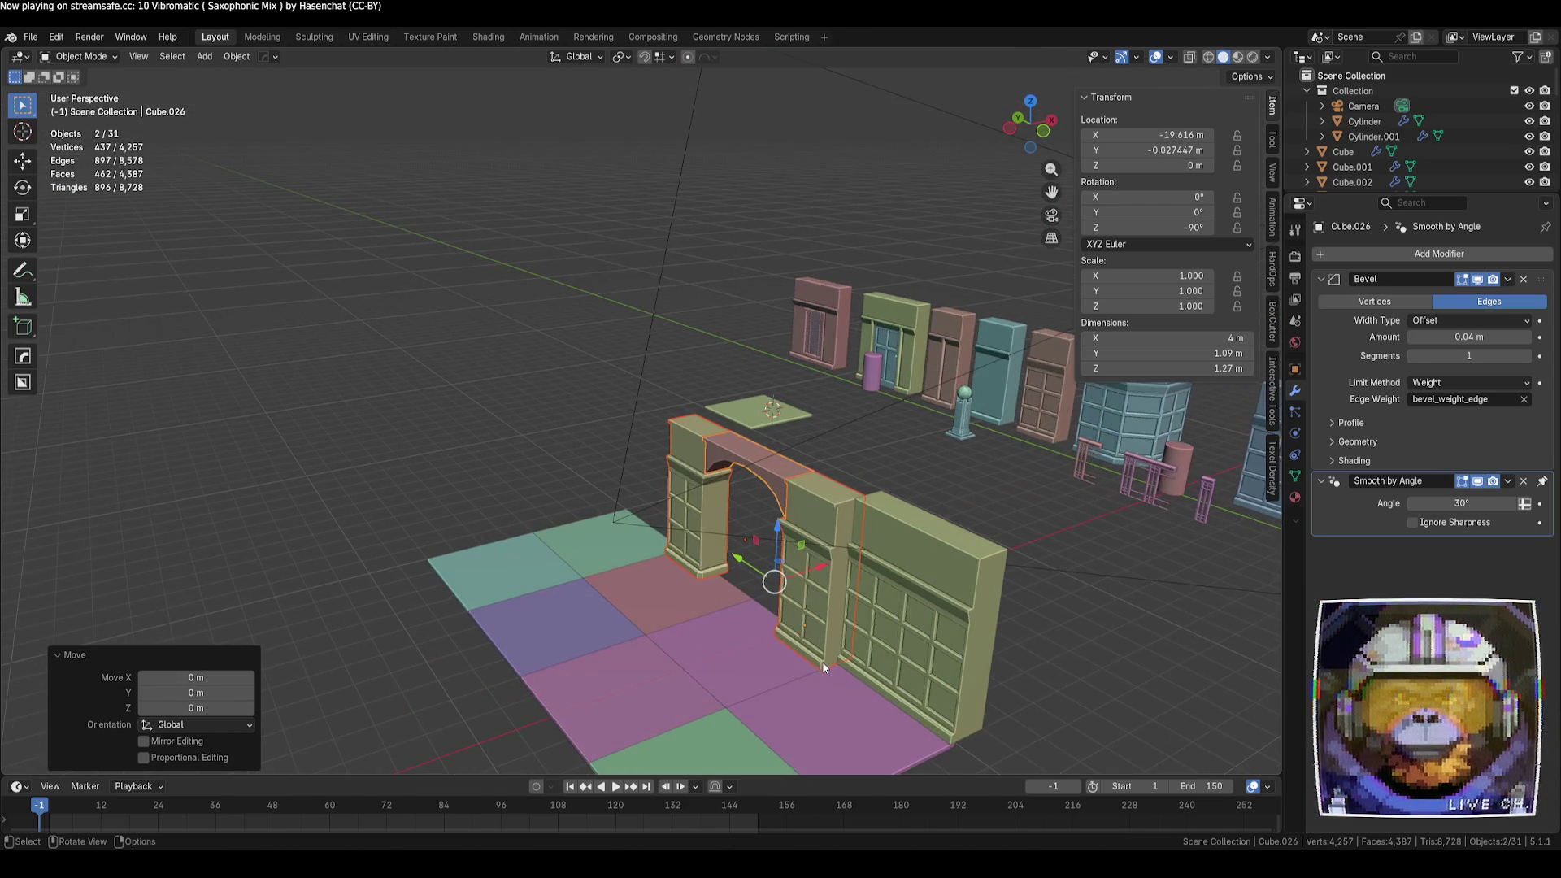
middle_drag(822, 662, 866, 678)
scroll(769, 539, up, 3)
scroll(826, 582, up, 3)
scroll(808, 581, up, 2)
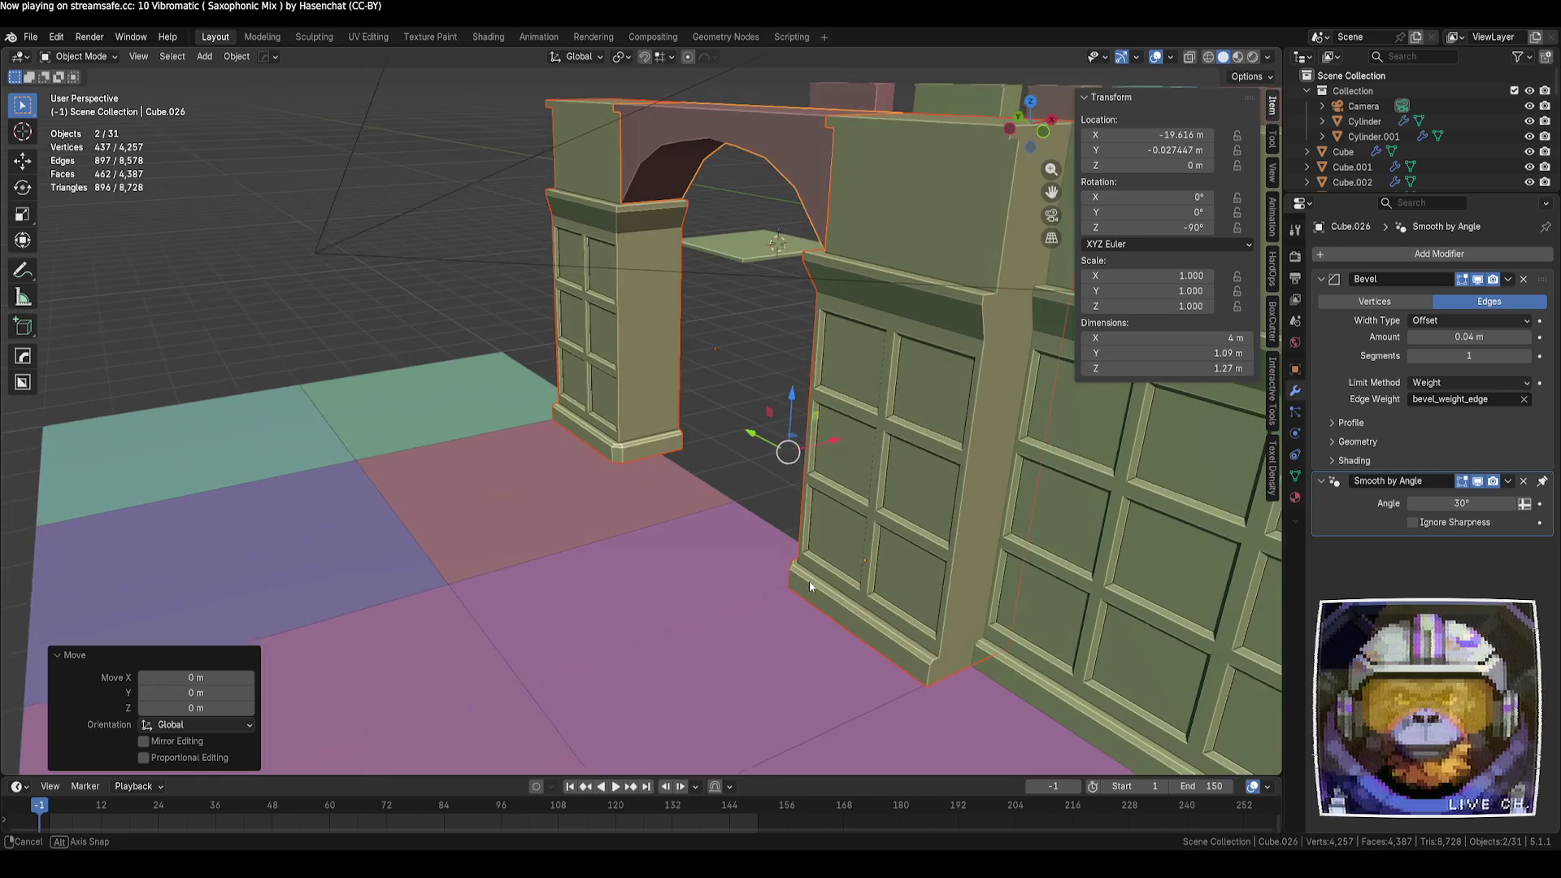
key(g)
key(x)
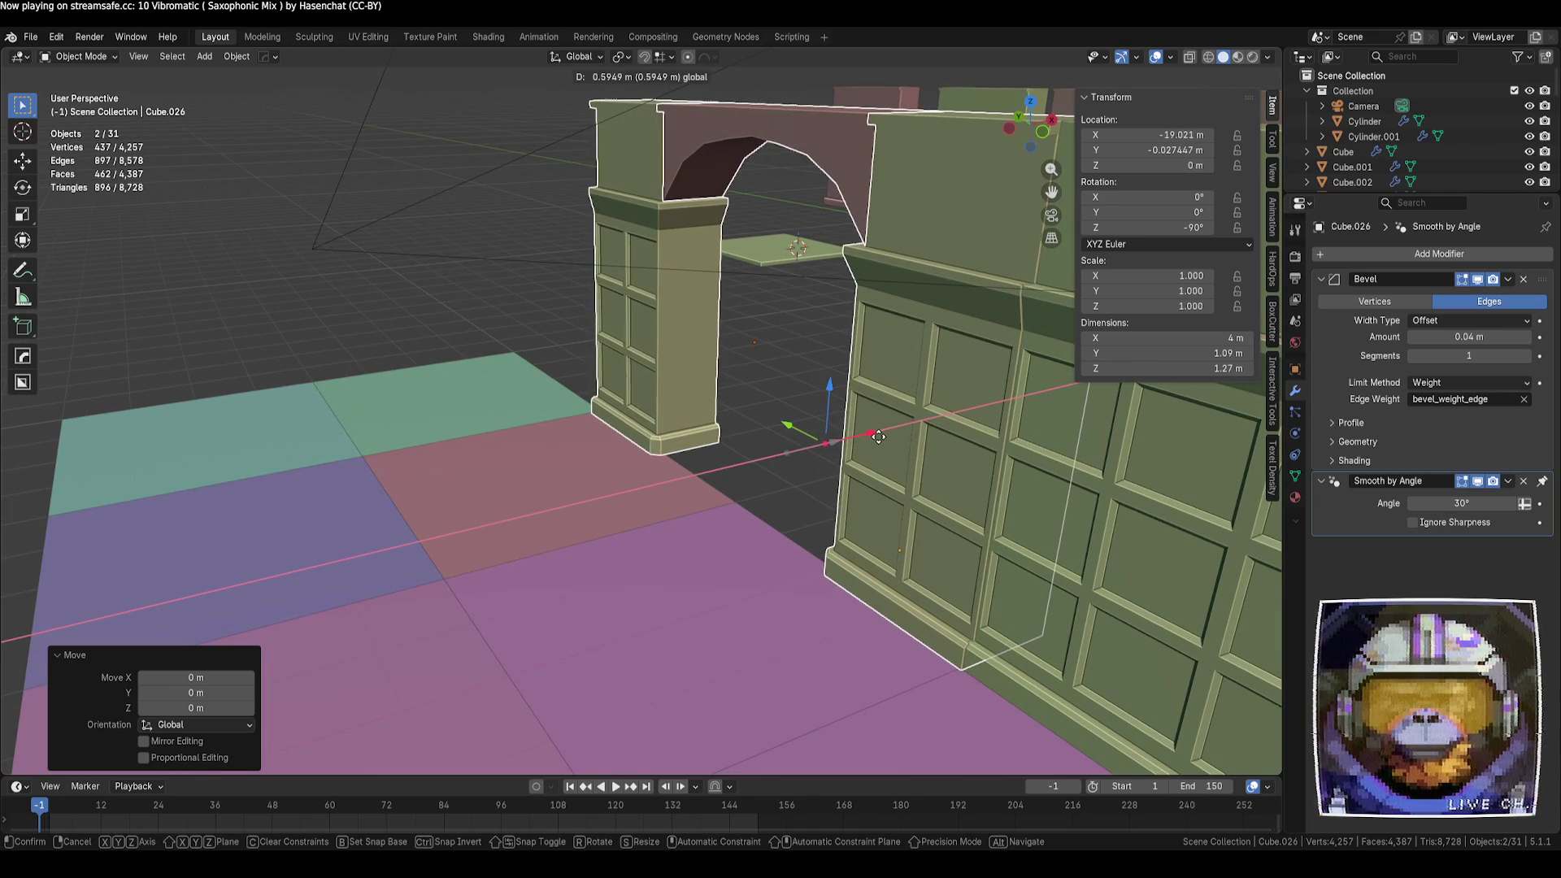
click(879, 435)
key(alt+a)
scroll(577, 384, down, 3)
mouse_move(577, 384)
middle_down()
mouse_move(489, 362)
mouse_move(506, 424)
mouse_move(575, 435)
mouse_move(538, 291)
middle_up()
scroll(575, 434, down, 3)
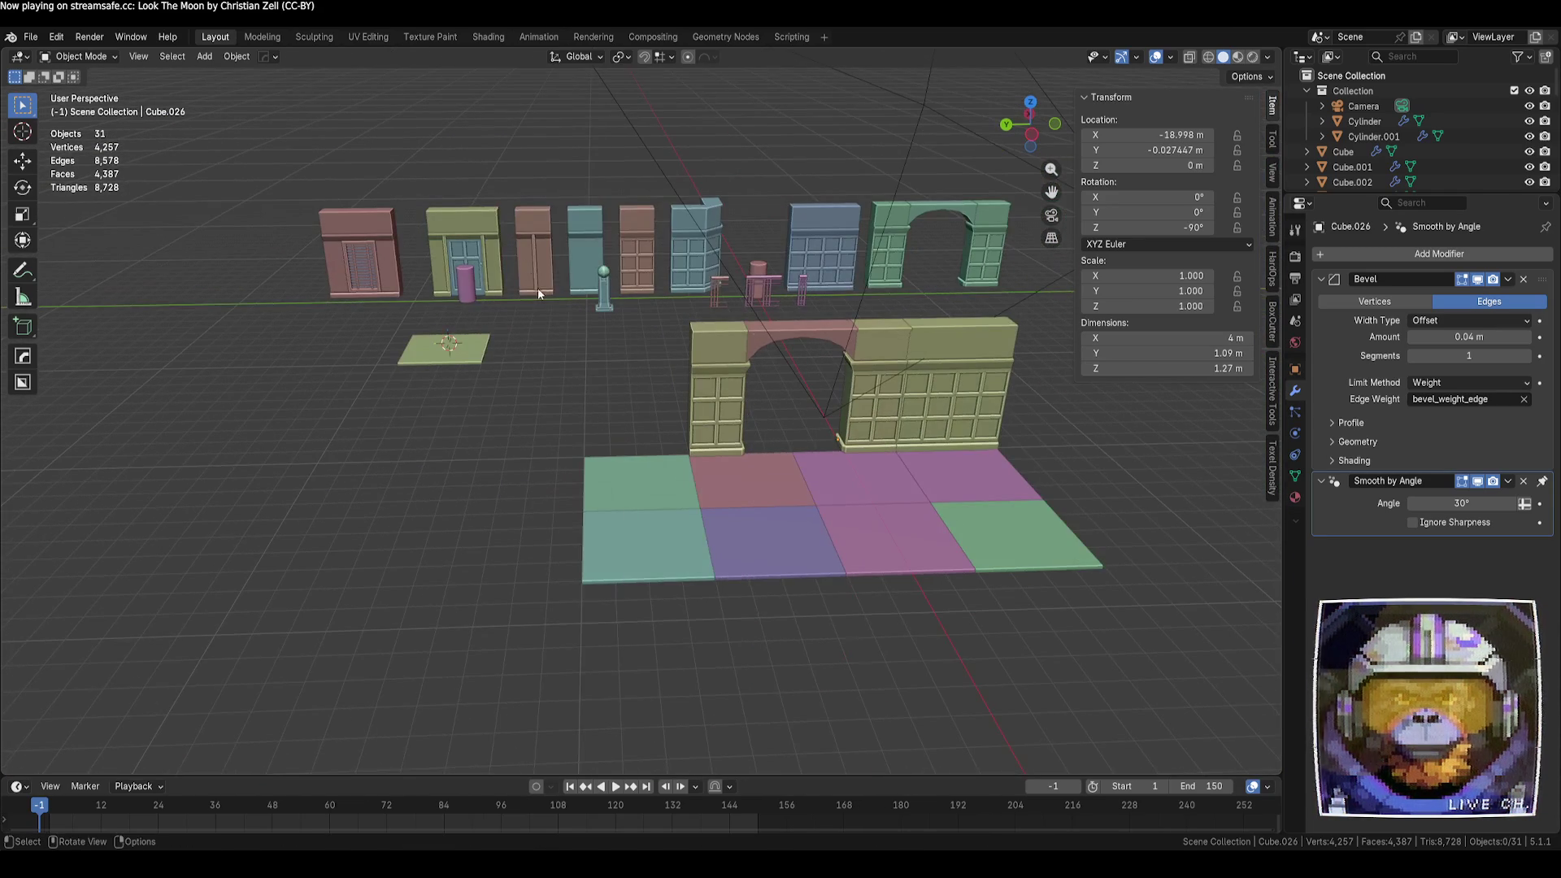
Make a linked copy of both door facade parts, leaving it in place
click(496, 242)
shift+click(480, 253)
key(alt+d)
right_click(548, 344)
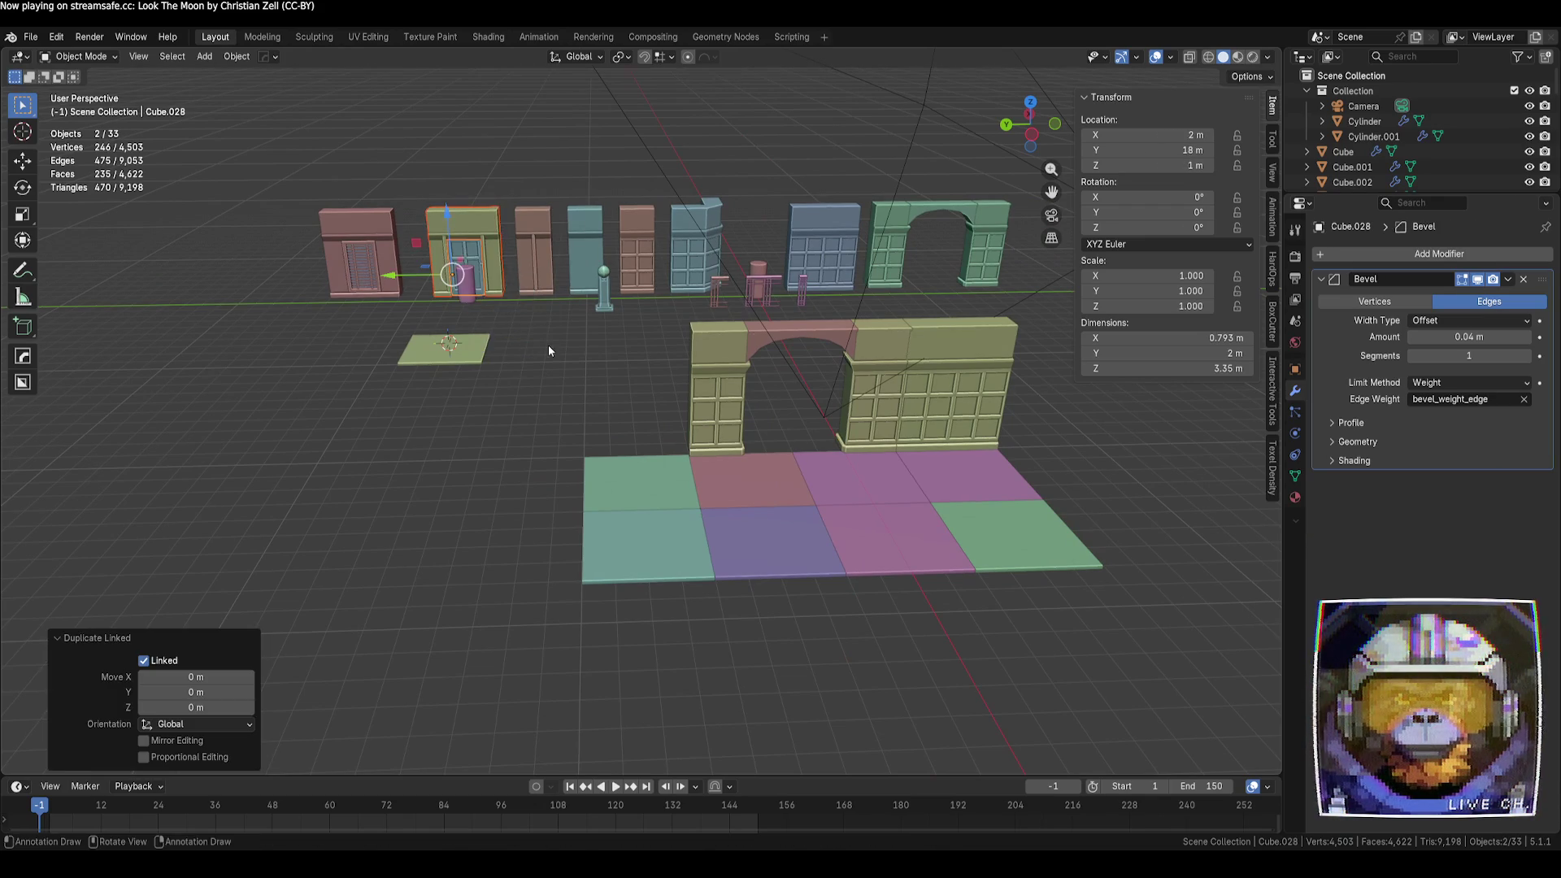
middle_drag(422, 301, 594, 330)
Move the door copy -20 m on X, -9 m on Y, then -1 m on X beside the arch
key(g)
key(x)
click(760, 314)
middle_drag(760, 314, 894, 340)
key(g)
key(y)
click(895, 342)
key(g)
key(x)
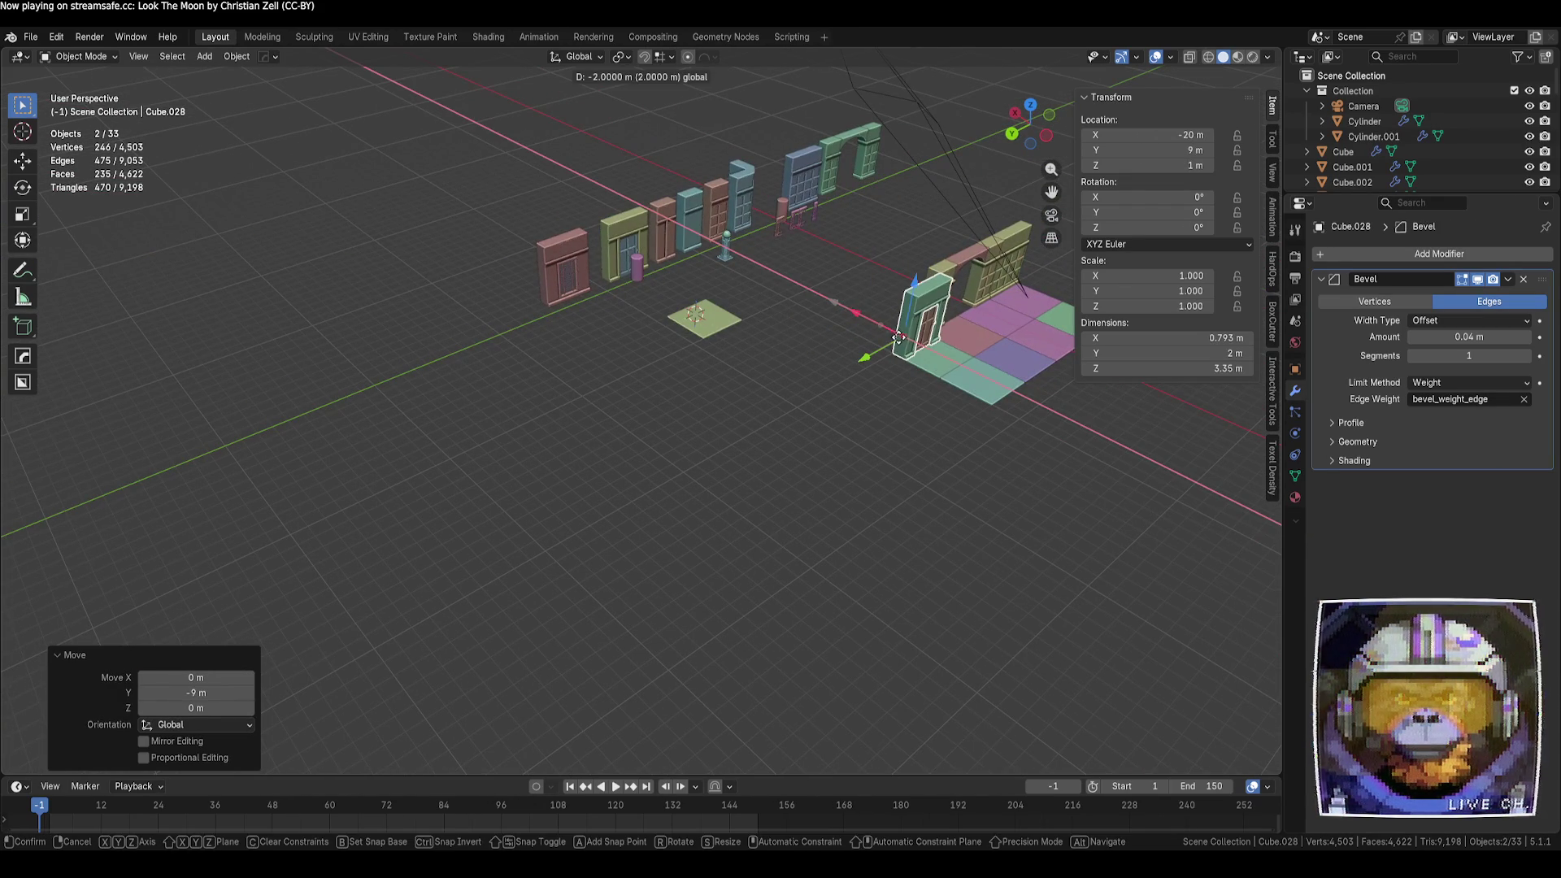
click(892, 337)
Select the small pink facade together with its parts
click(1041, 521)
mouse_move(1042, 521)
middle_down()
mouse_move(906, 513)
mouse_move(953, 512)
middle_up()
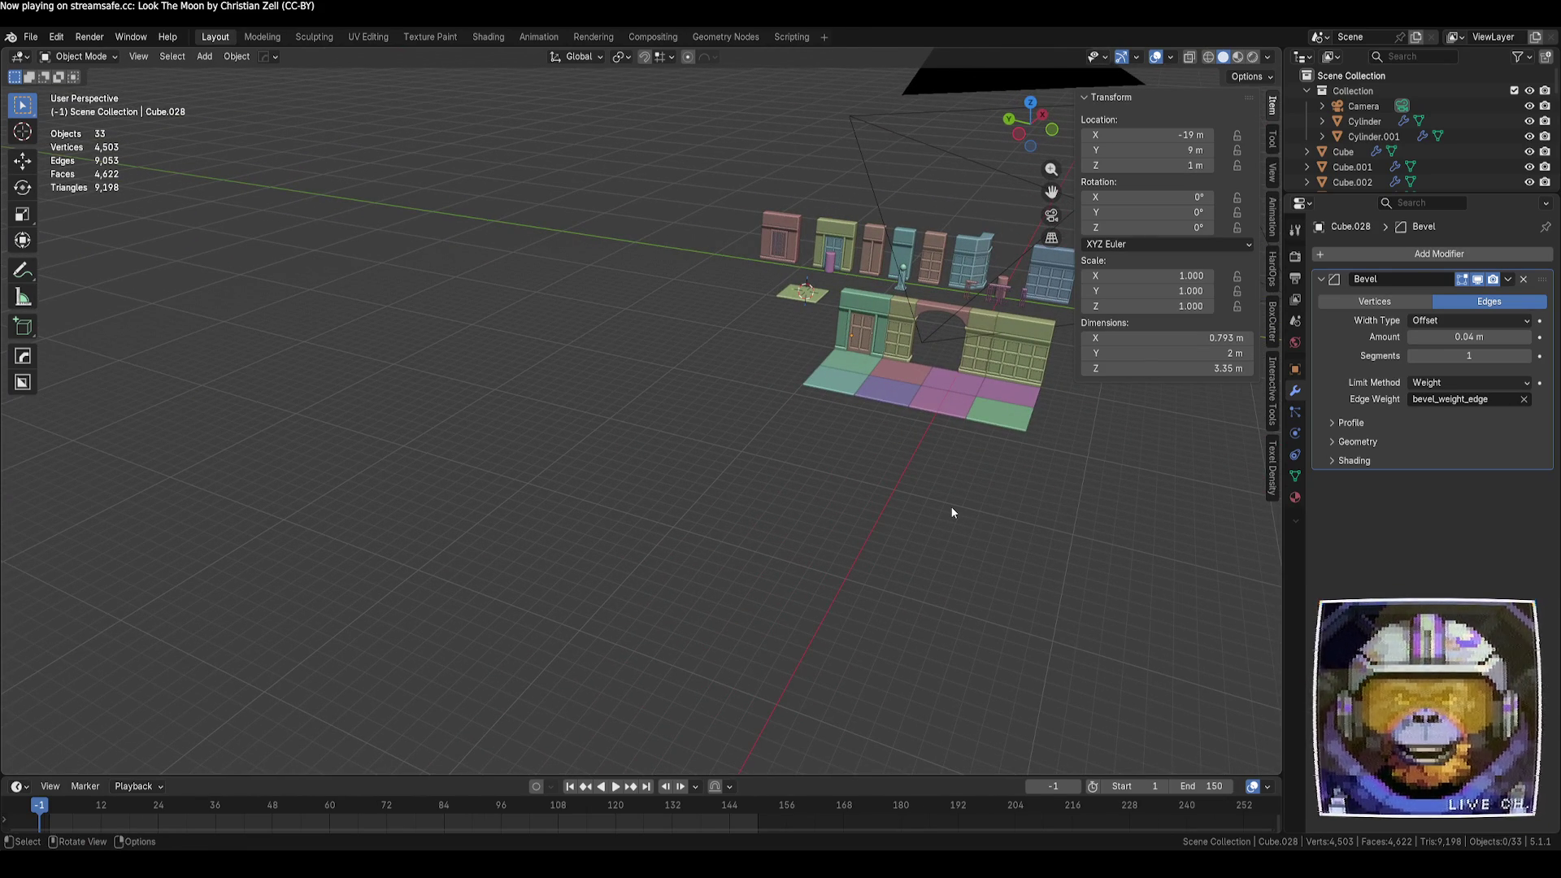
mouse_move(948, 451)
middle_down()
mouse_move(941, 425)
mouse_move(670, 465)
mouse_move(739, 173)
middle_up()
click(728, 200)
mouse_move(636, 128)
mouse_down()
mouse_move(738, 244)
mouse_move(1047, 361)
mouse_move(625, 207)
mouse_move(715, 218)
mouse_move(1043, 360)
mouse_move(716, 218)
mouse_up()
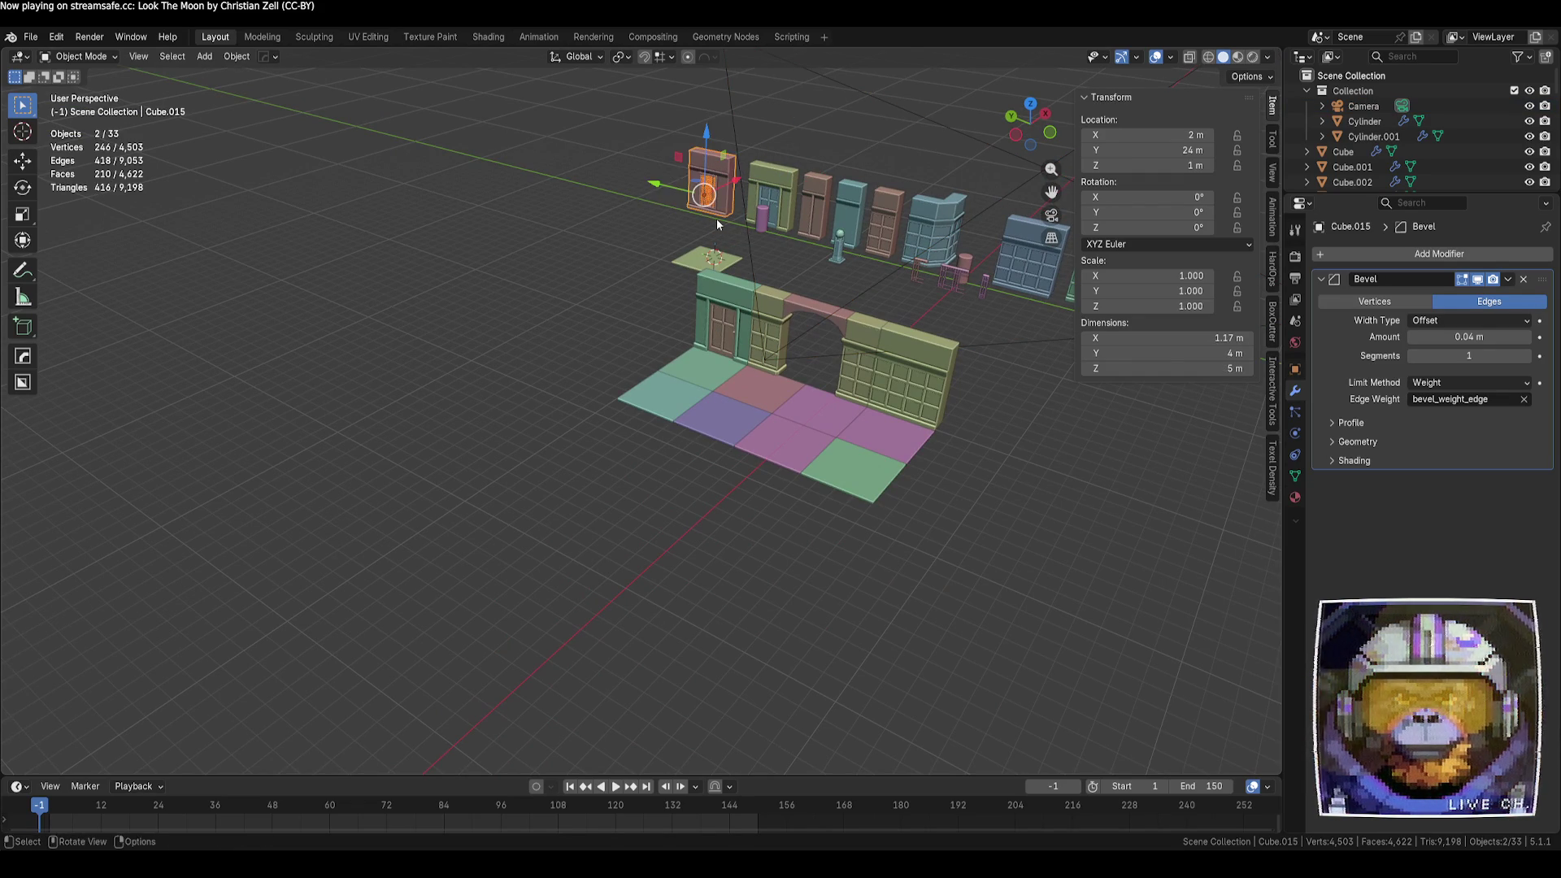
Make a linked copy of the pink facade, move it 11 m along Y, and rotate it 90° about Z
key(alt+d)
key(Escape)
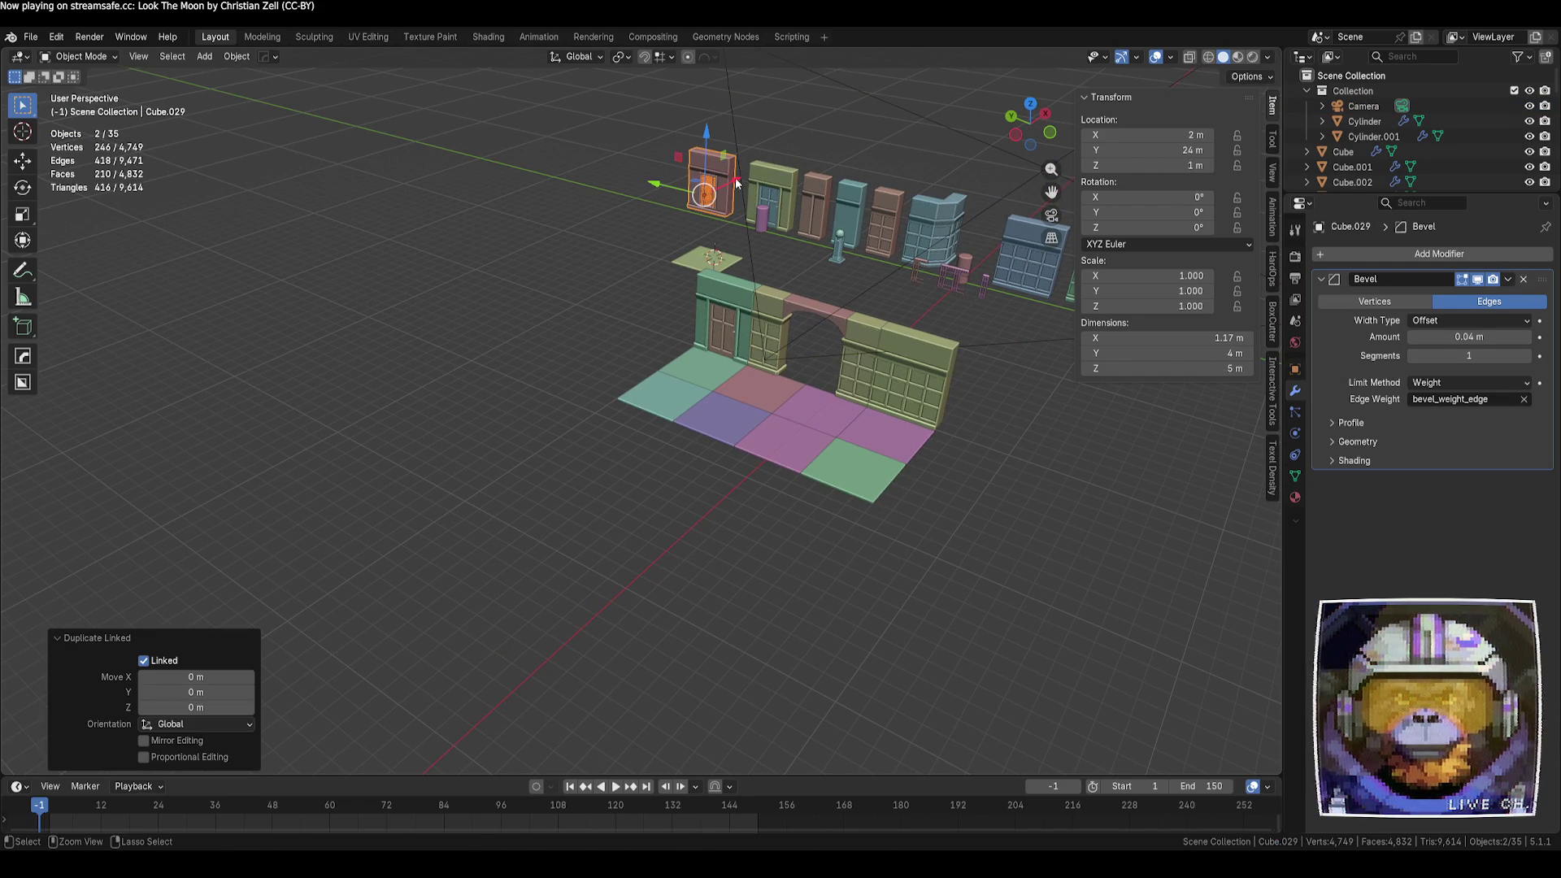
key(g)
click(540, 273)
key(r)
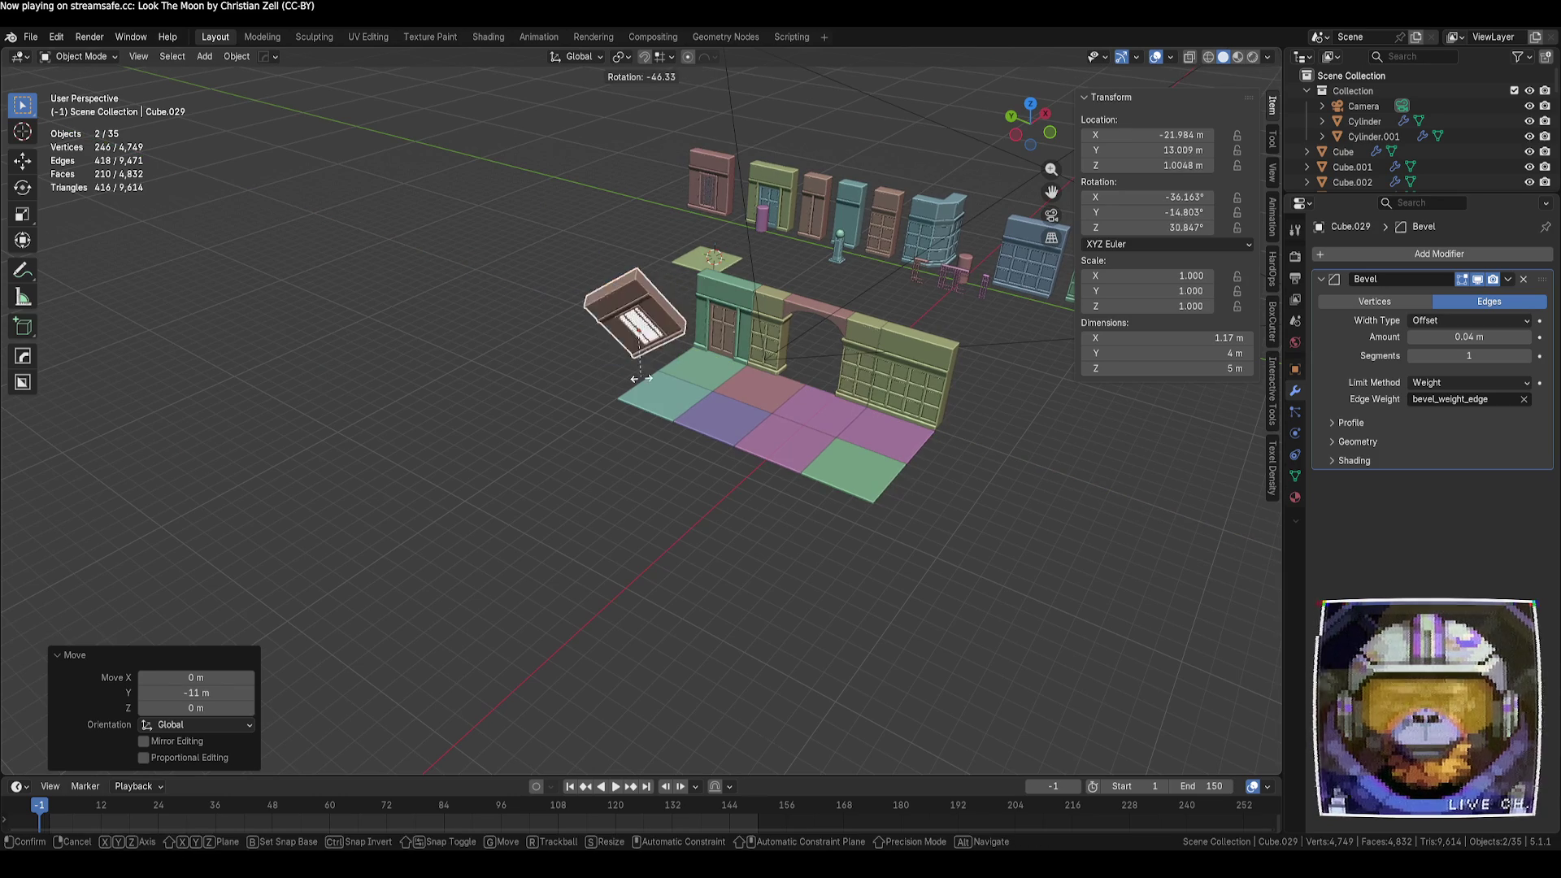
key(z)
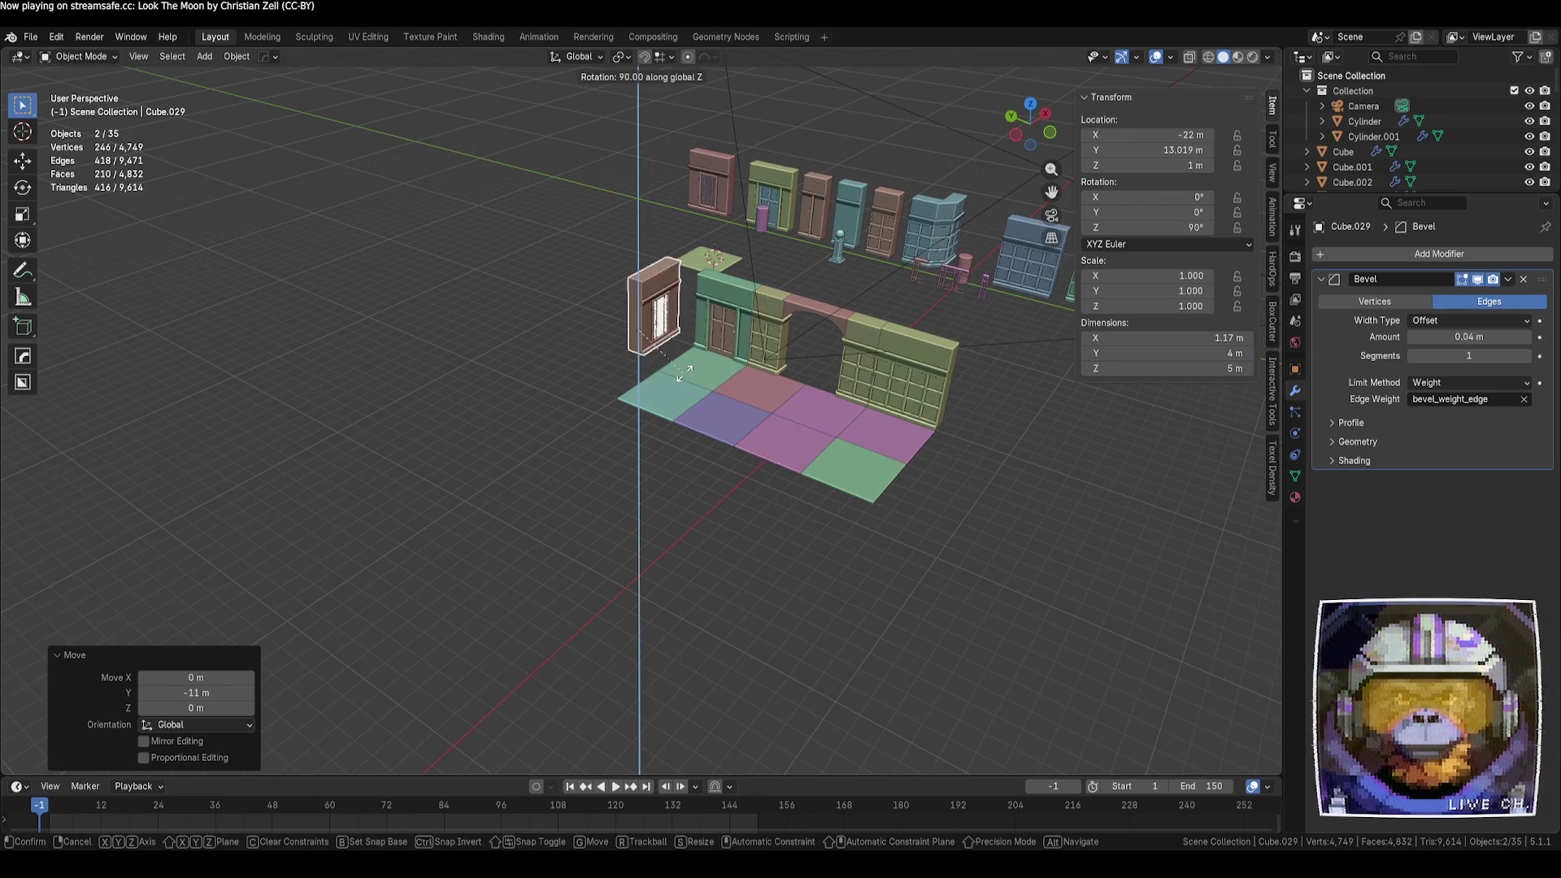
click(683, 373)
Slide the turned wall piece -2 m along Y and along X beside the arched wall
scroll(689, 371, up, 3)
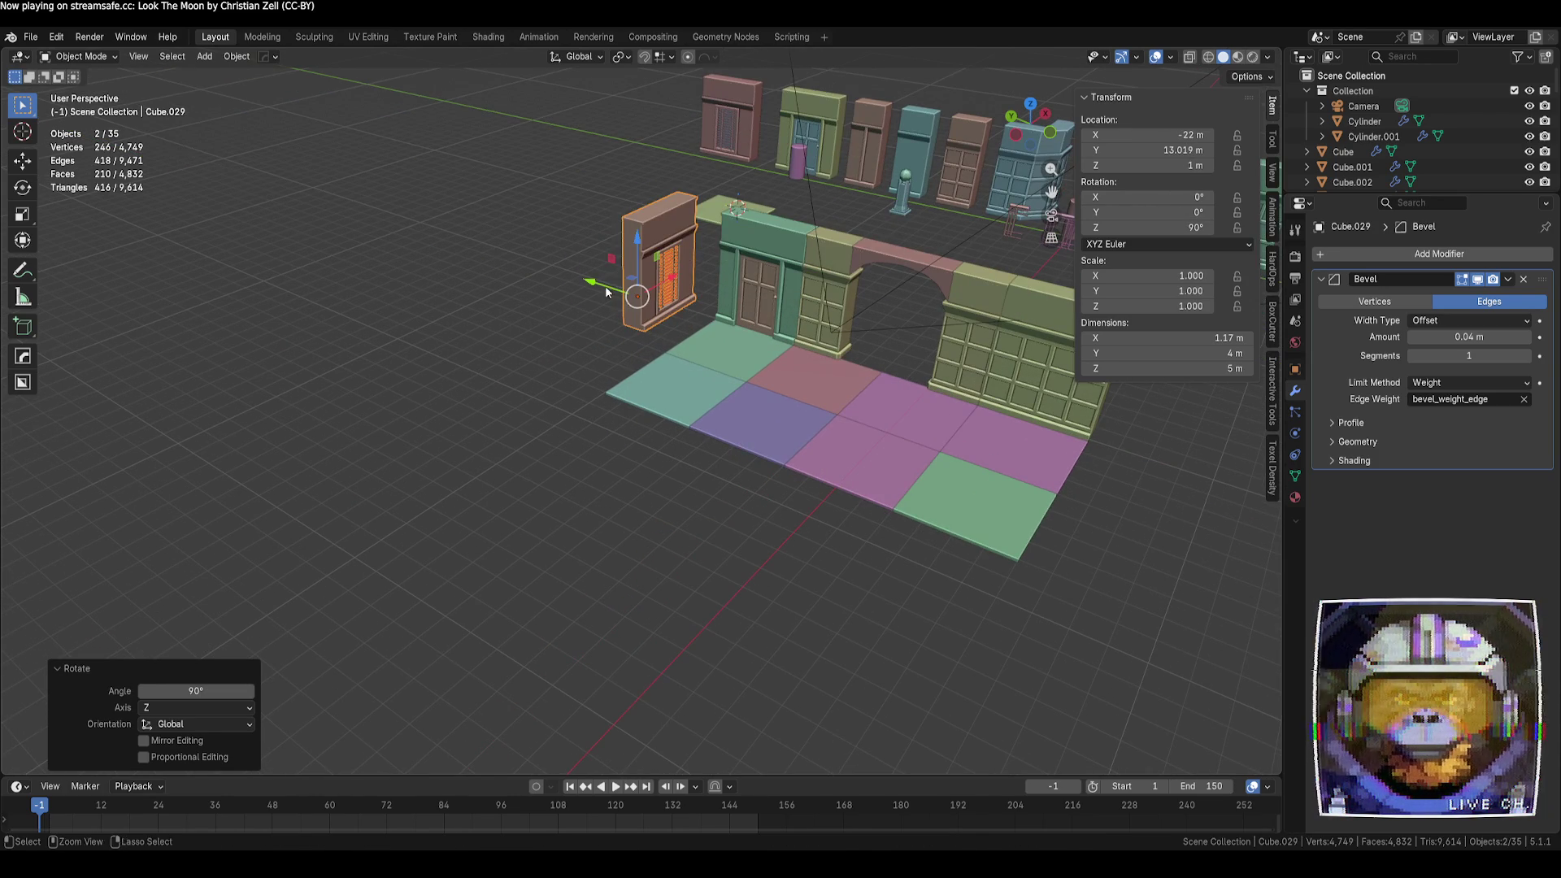
key(g)
key(y)
click(626, 313)
key(g)
key(x)
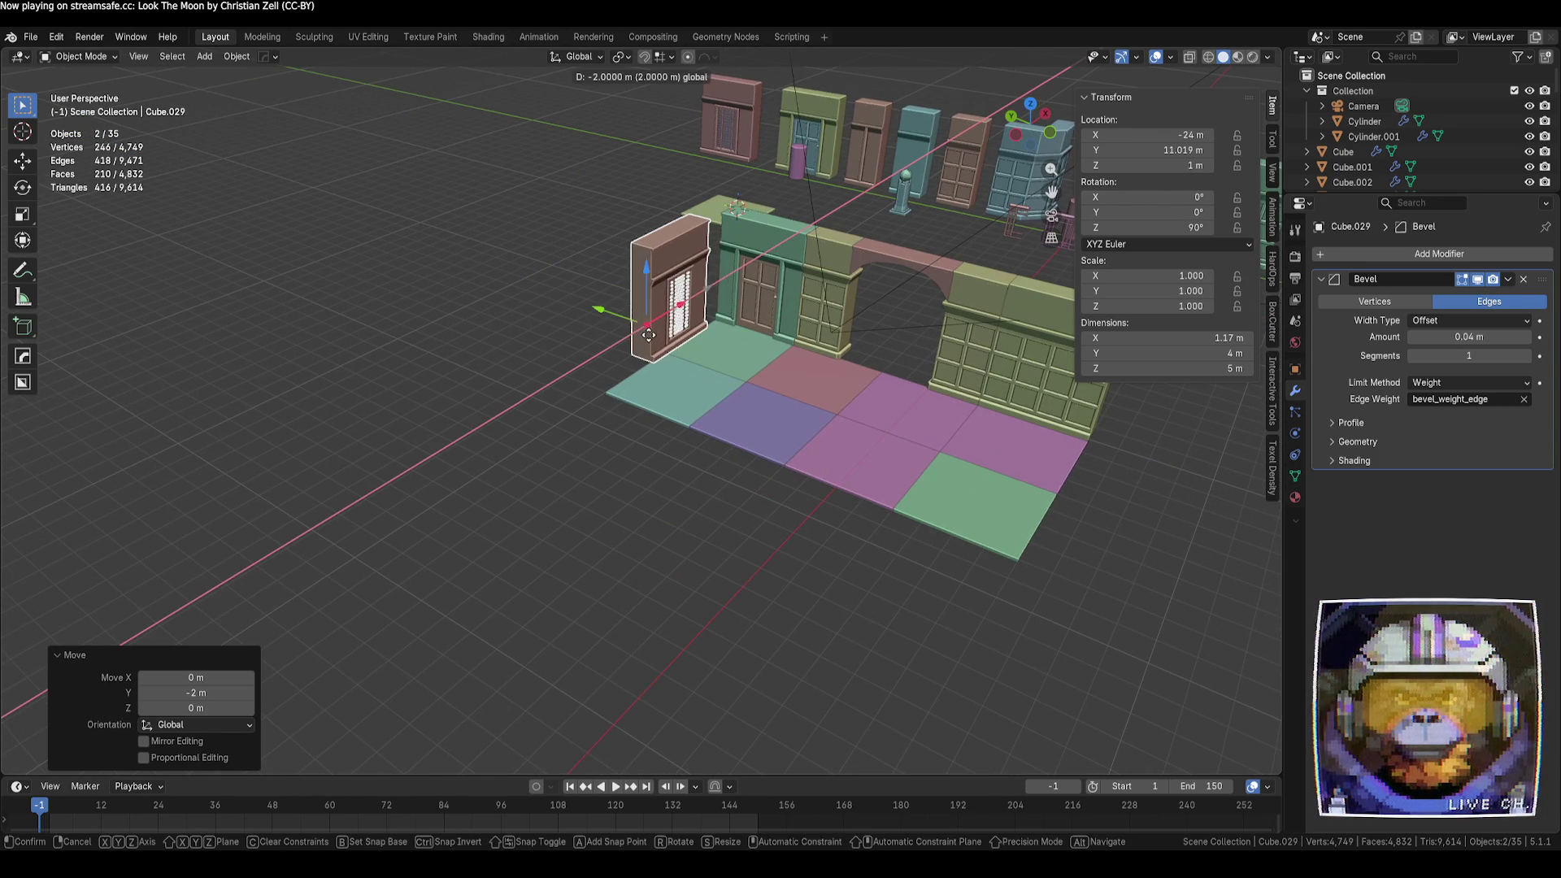
click(602, 346)
click(539, 363)
mouse_move(538, 362)
middle_down()
mouse_move(647, 383)
mouse_move(637, 349)
mouse_move(836, 252)
mouse_move(854, 199)
middle_up()
click(697, 333)
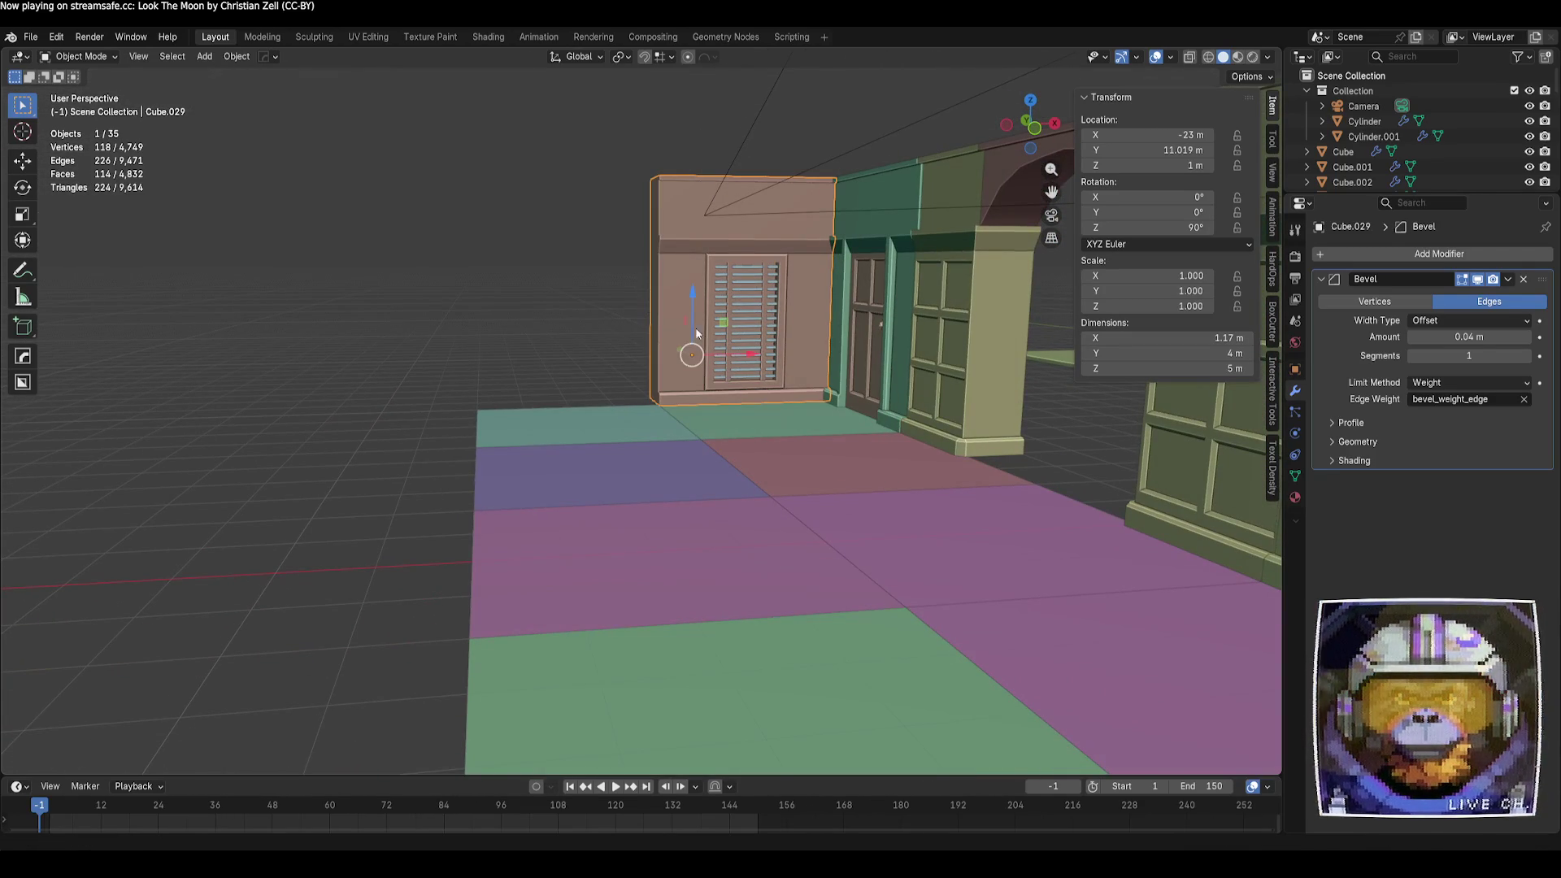
Make linked copies of the shuttered wall and its louvres, shifted -4 m along X
shift+click(750, 346)
key(alt+d)
key(Escape)
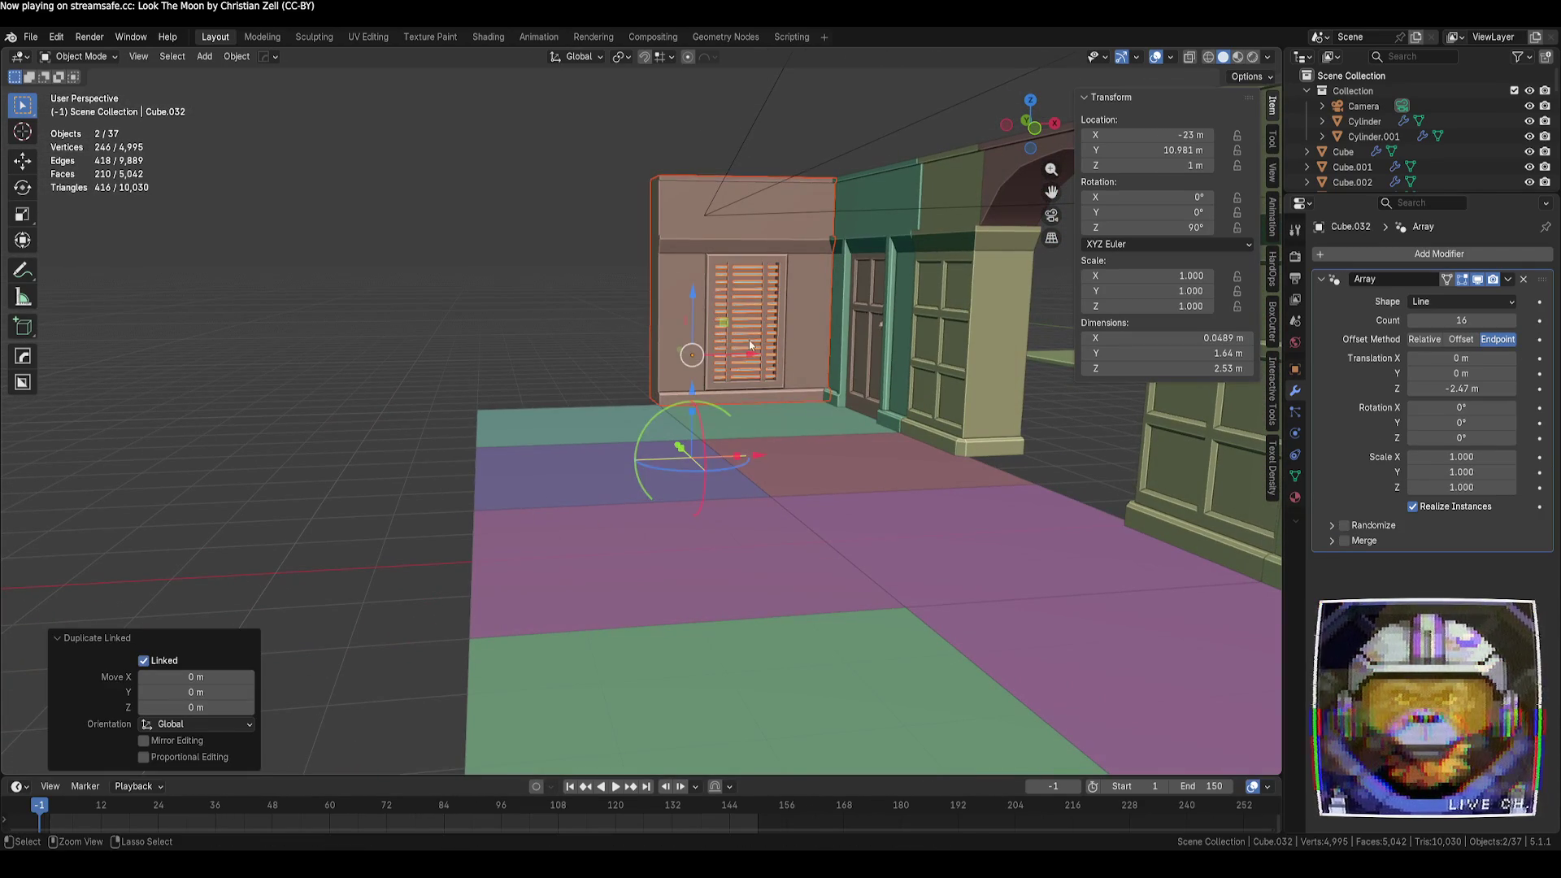
text(gx-4)
key(Return)
click(451, 337)
mouse_move(450, 339)
middle_down()
mouse_move(514, 390)
mouse_move(742, 490)
mouse_move(765, 442)
mouse_move(613, 413)
mouse_move(669, 350)
mouse_move(708, 391)
middle_up()
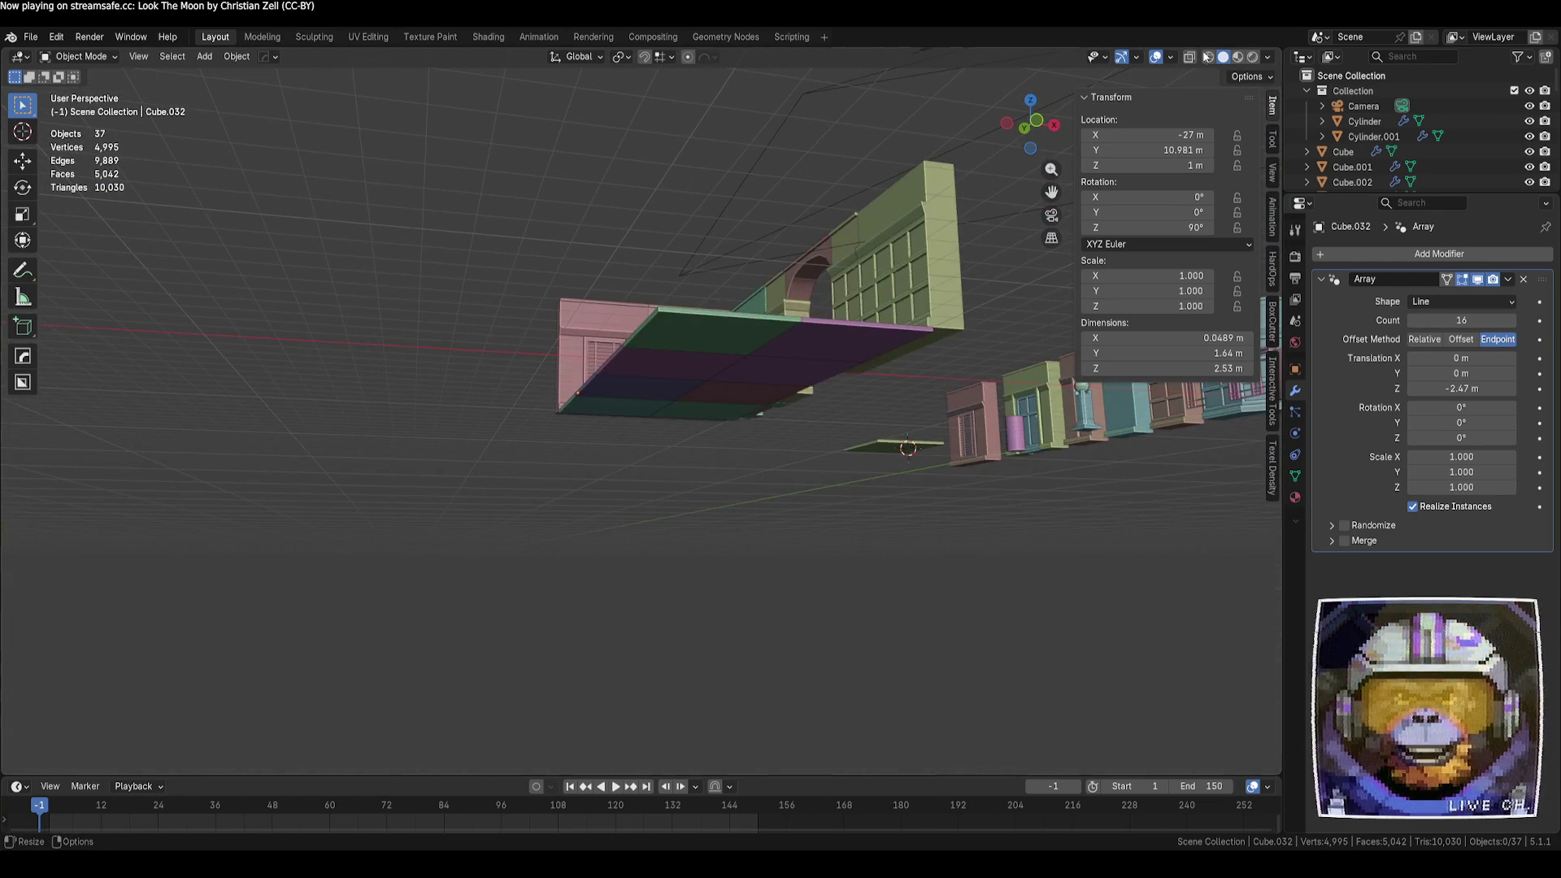
Switch the viewport to Material Preview shading and view the room from above
click(1233, 58)
mouse_move(794, 166)
middle_down()
mouse_move(836, 218)
mouse_move(870, 199)
mouse_move(920, 206)
mouse_move(819, 221)
mouse_move(755, 260)
mouse_move(895, 250)
mouse_move(887, 260)
middle_up()
scroll(793, 400, up, 6)
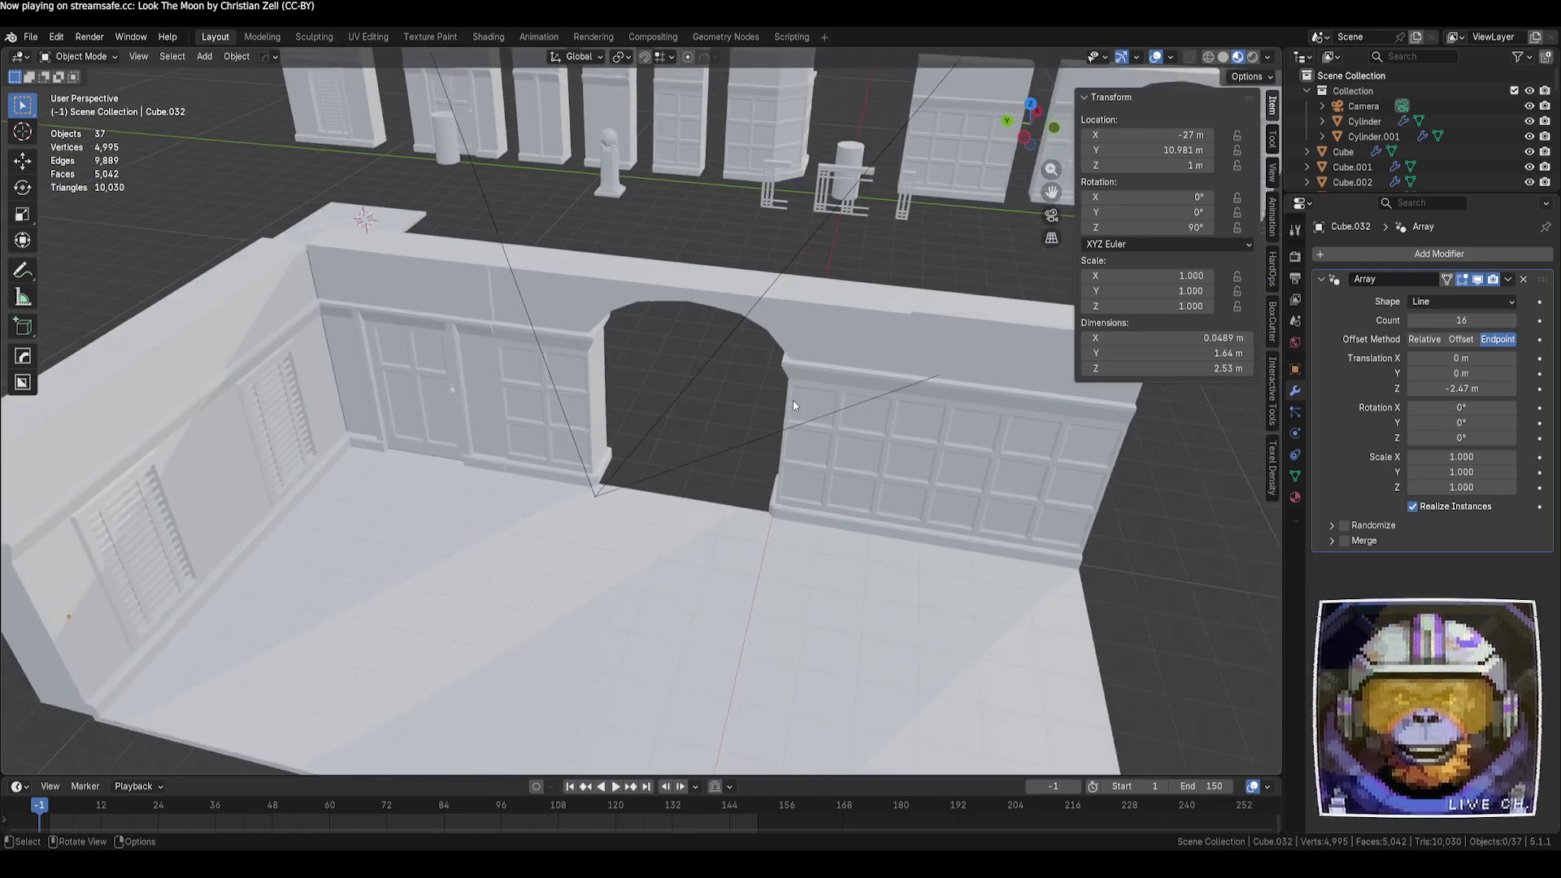
key(Tab)
middle_drag(881, 387, 788, 353)
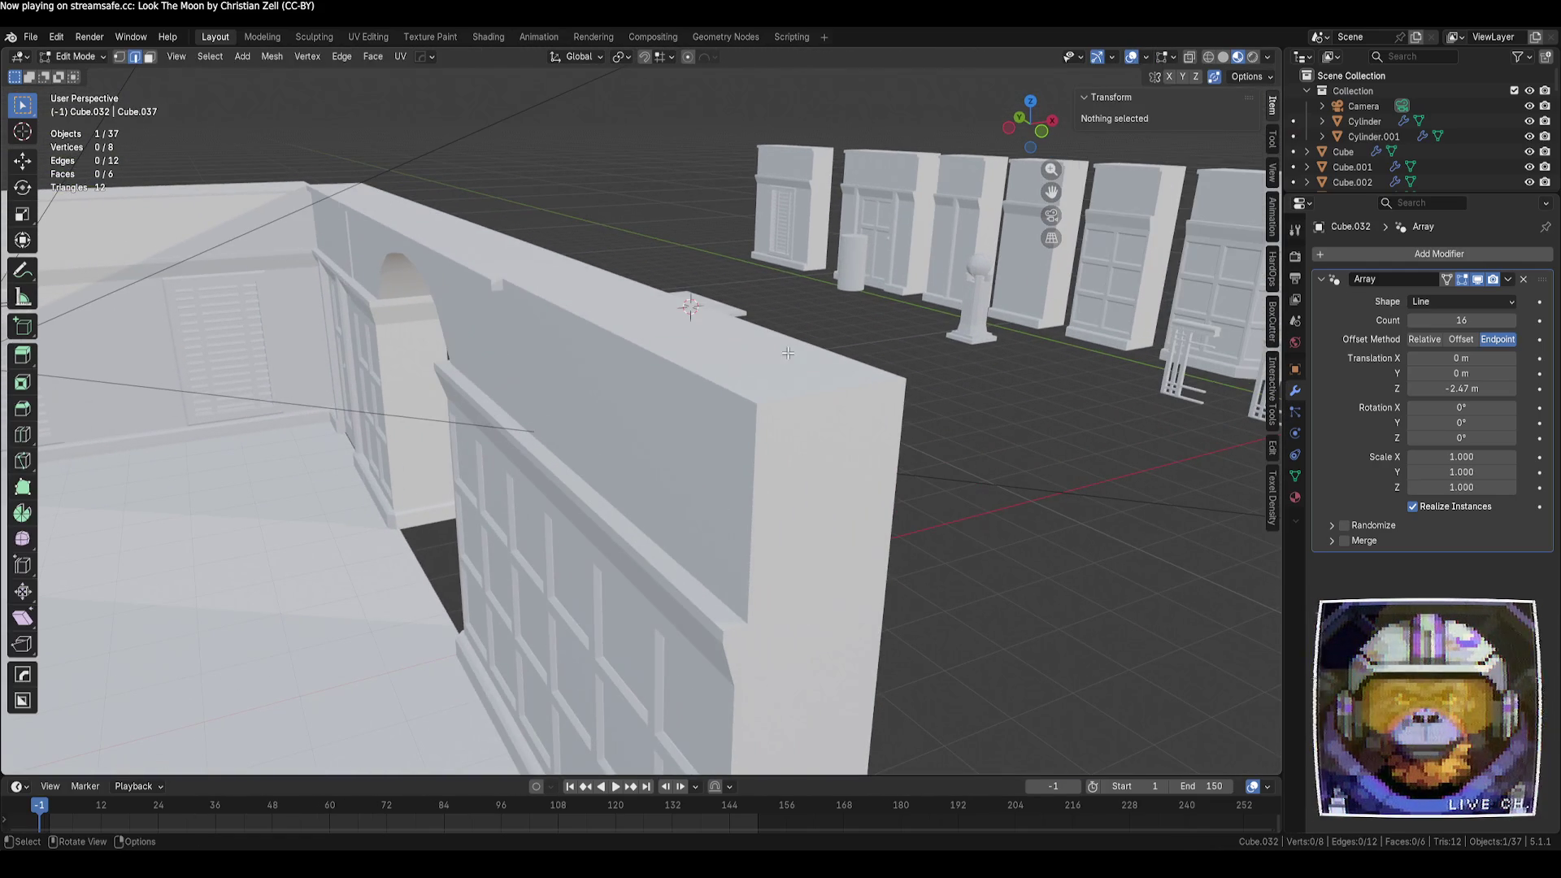
key(alt+q)
mouse_move(651, 358)
middle_down()
mouse_move(734, 363)
mouse_move(1021, 513)
mouse_move(959, 490)
mouse_move(977, 508)
middle_up()
scroll(649, 358, down, 5)
key(Tab)
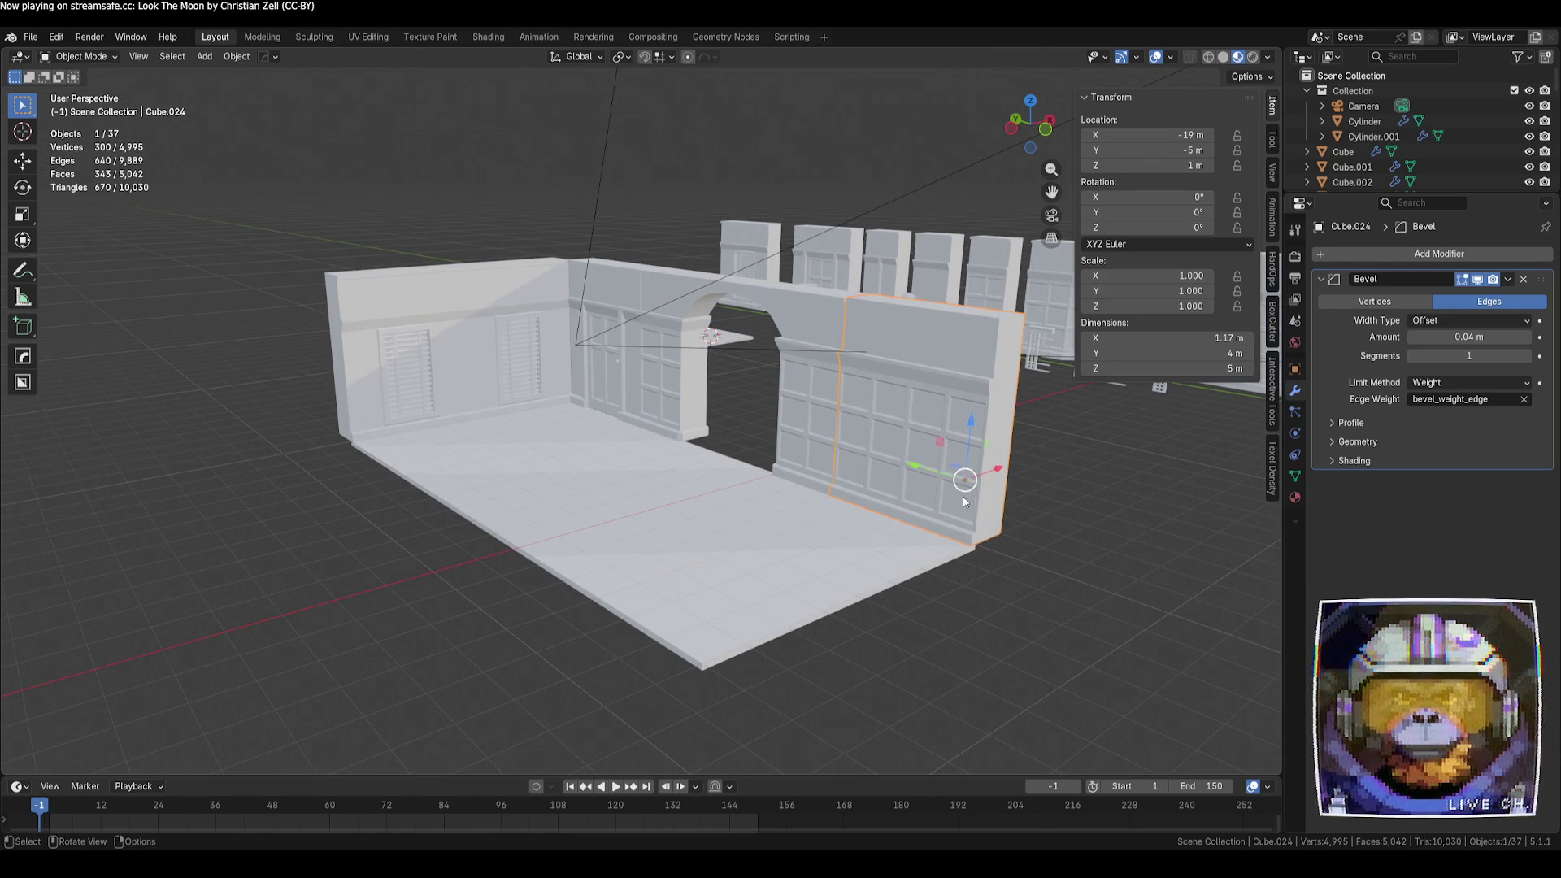
Place a linked copy of the floor tile 4 m along X next to the original
click(637, 473)
mouse_move(638, 473)
middle_down()
mouse_move(767, 436)
mouse_move(715, 535)
middle_up()
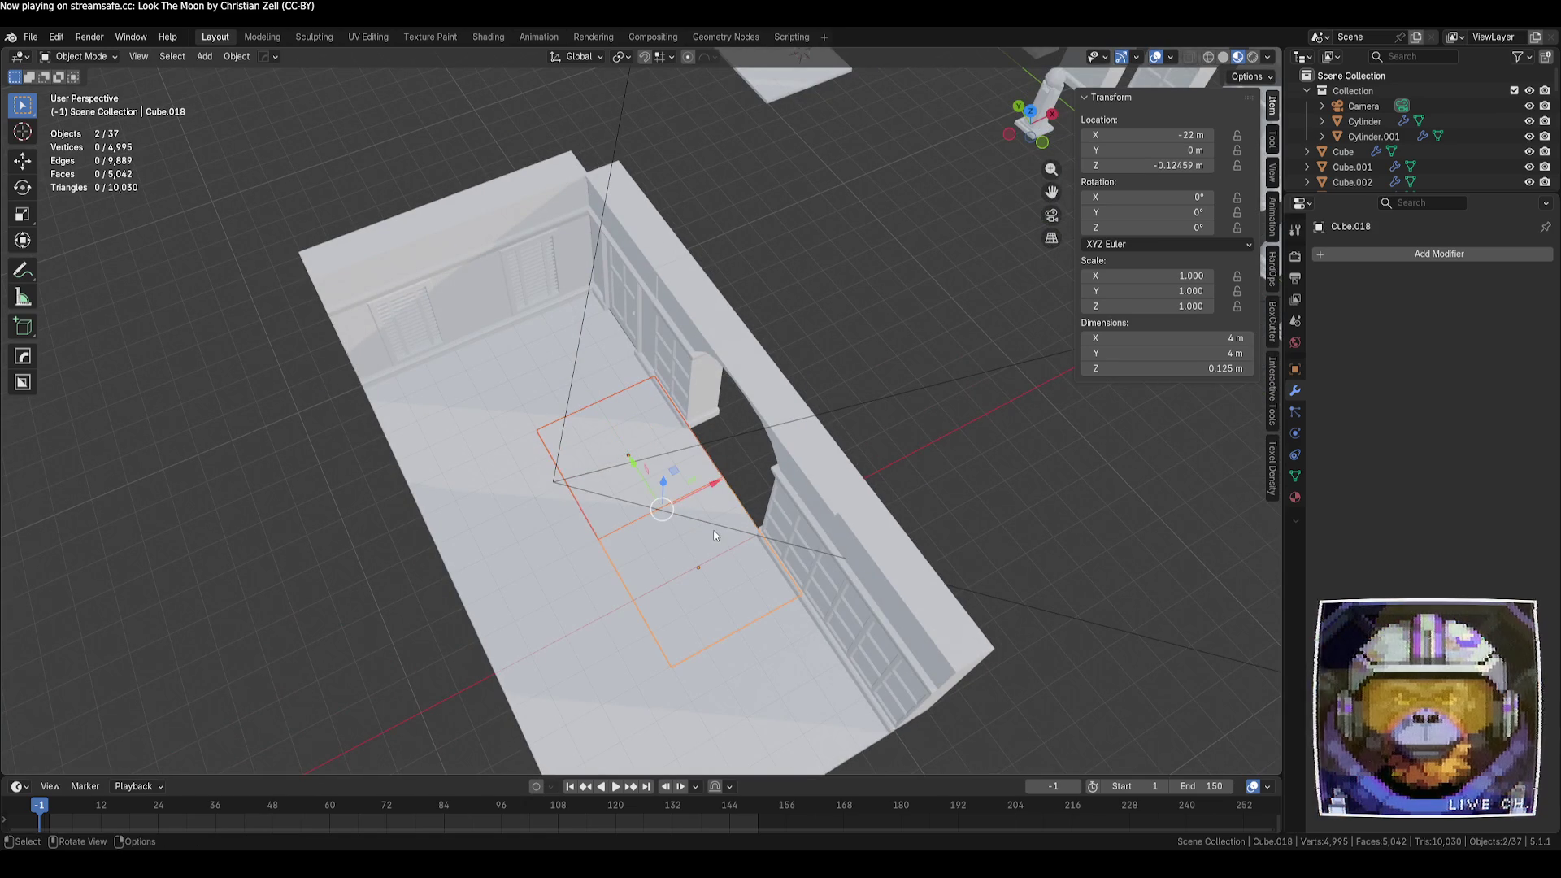
key(alt+d)
key(x)
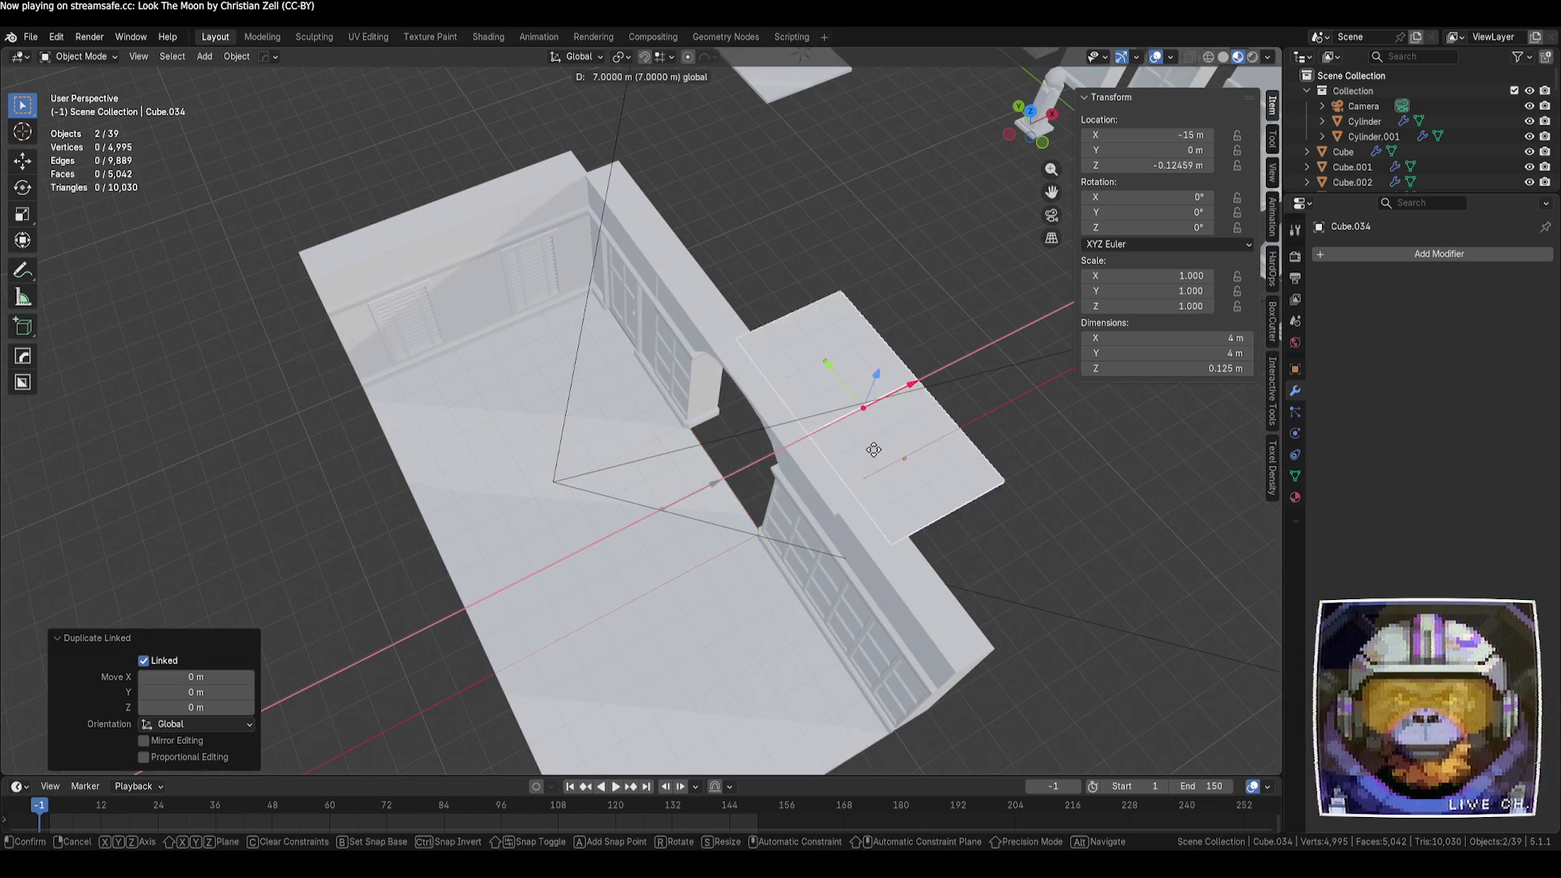
click(968, 451)
mouse_move(967, 450)
middle_down()
mouse_move(901, 490)
mouse_move(891, 451)
mouse_move(832, 459)
middle_up()
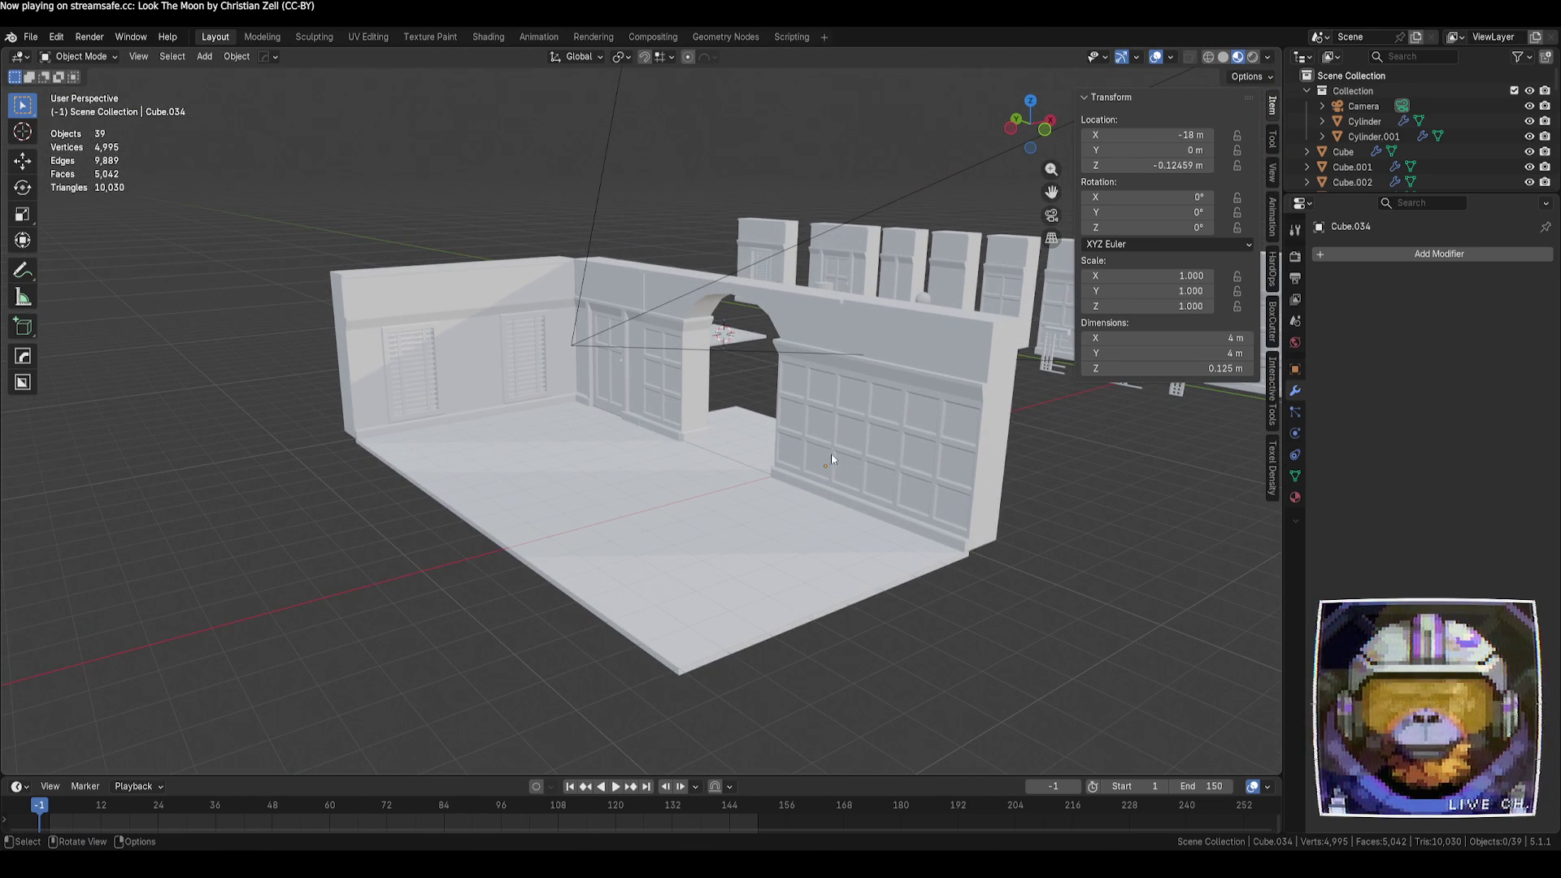
key(KP_0)
shift+middle_drag(663, 660, 959, 372)
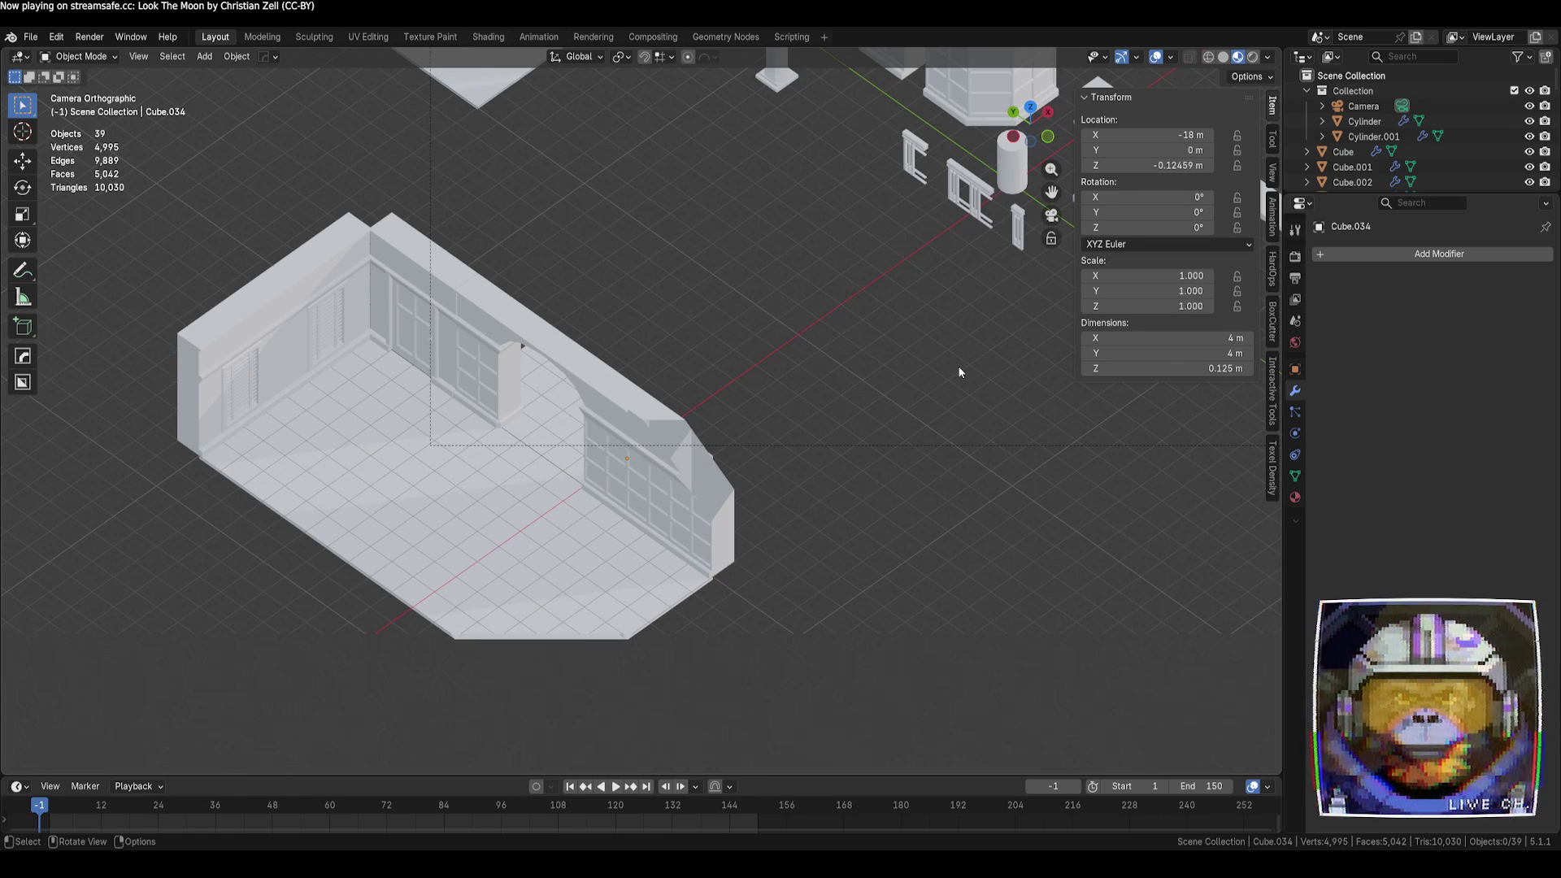
Zoom out and make a linked duplicate of the corner bay-window piece, left in place
scroll(922, 427, down, 3)
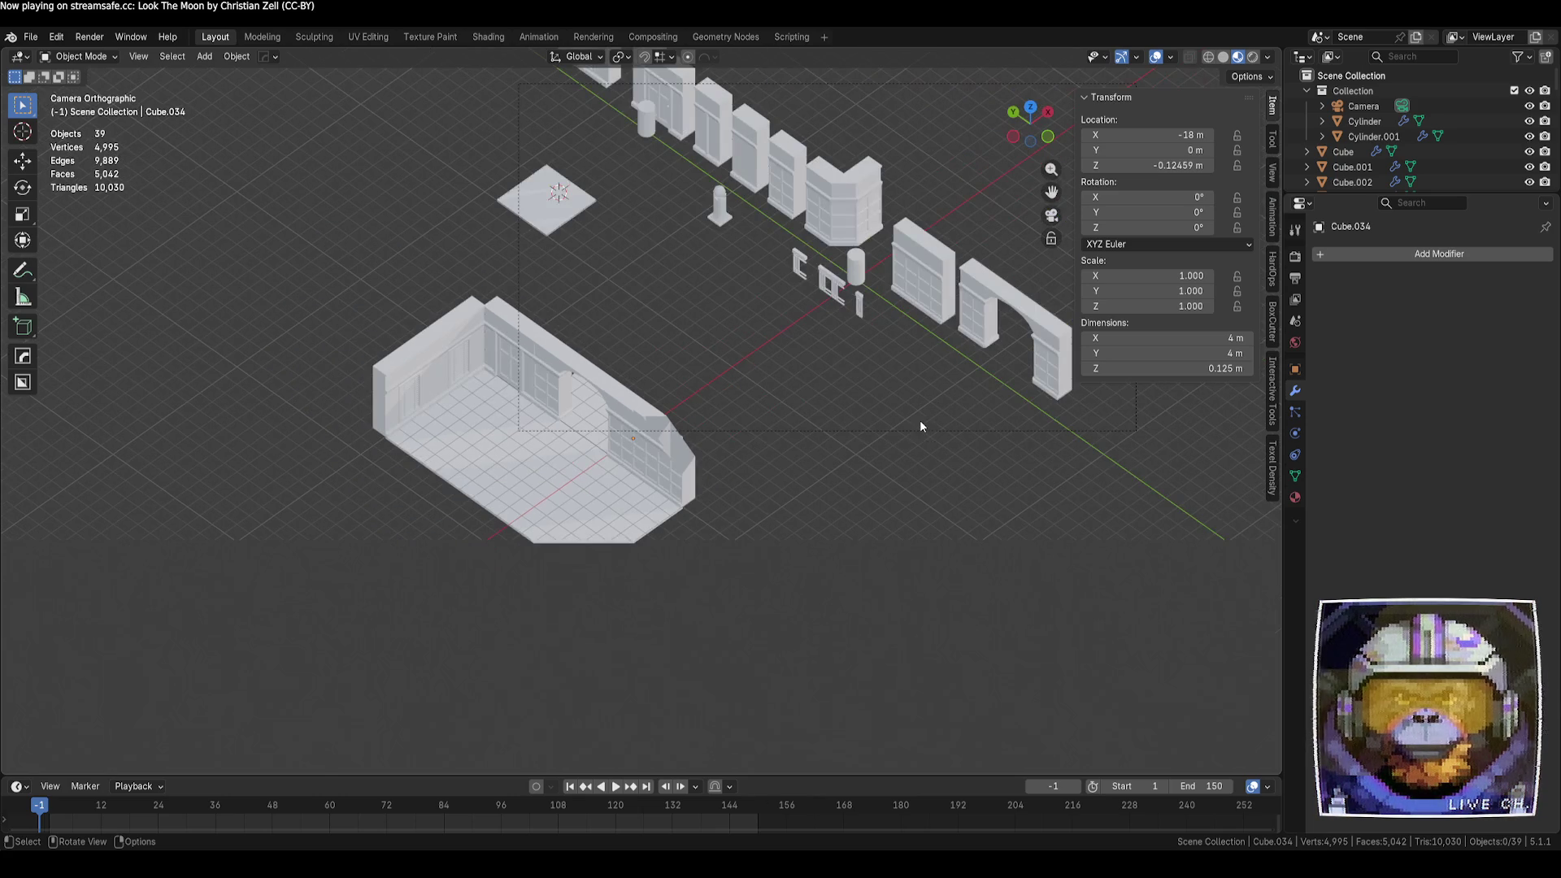
click(867, 234)
key(alt+d)
key(Escape)
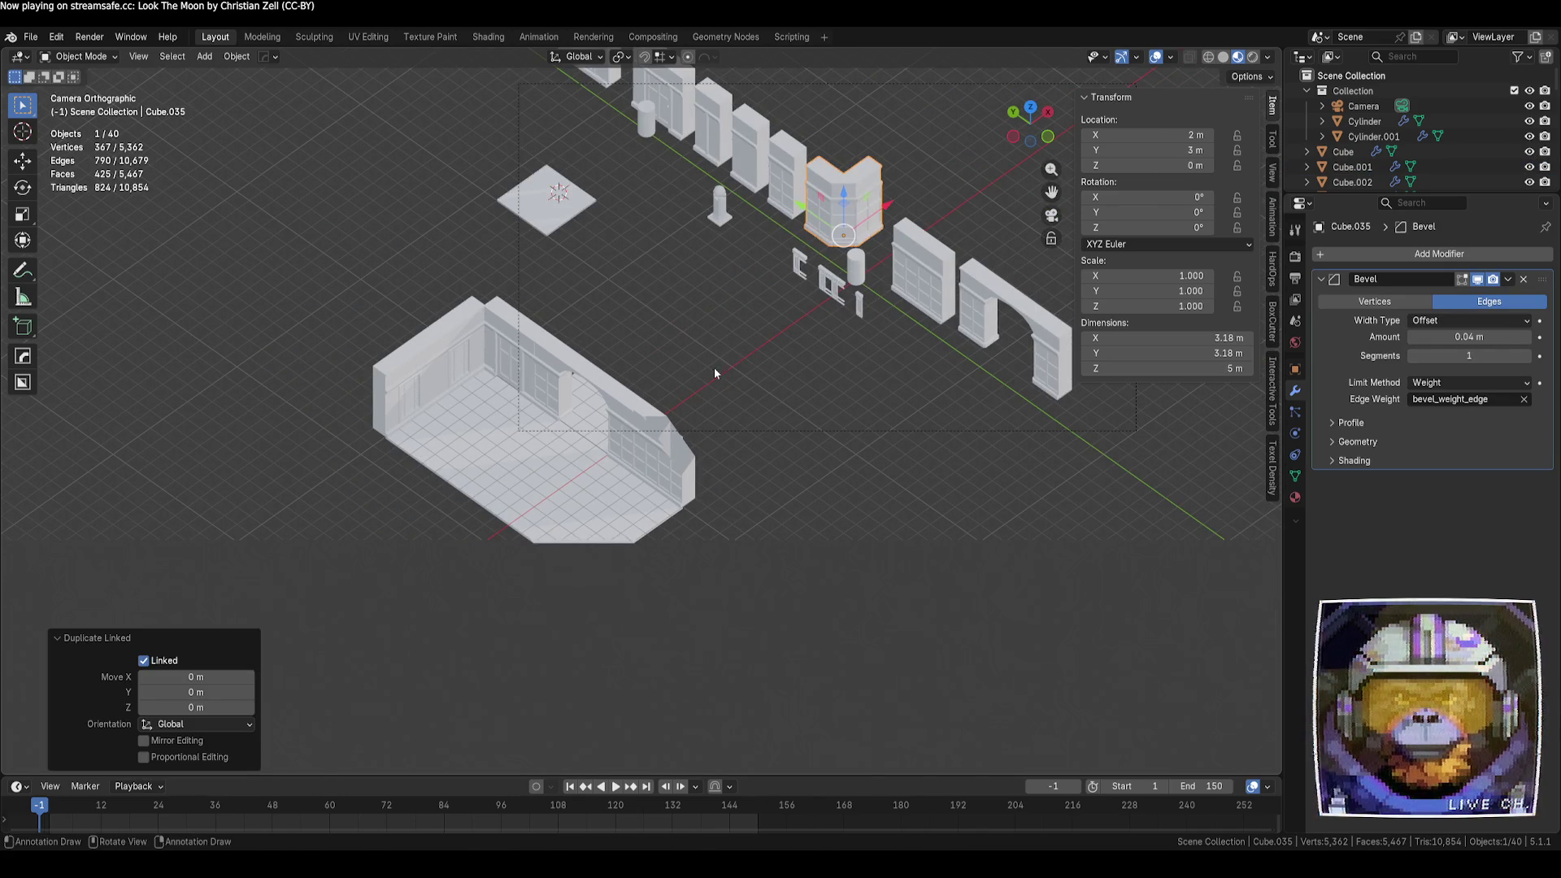
Move the corner bay-window copy to cap the far end of the side wall
drag(881, 219, 648, 397)
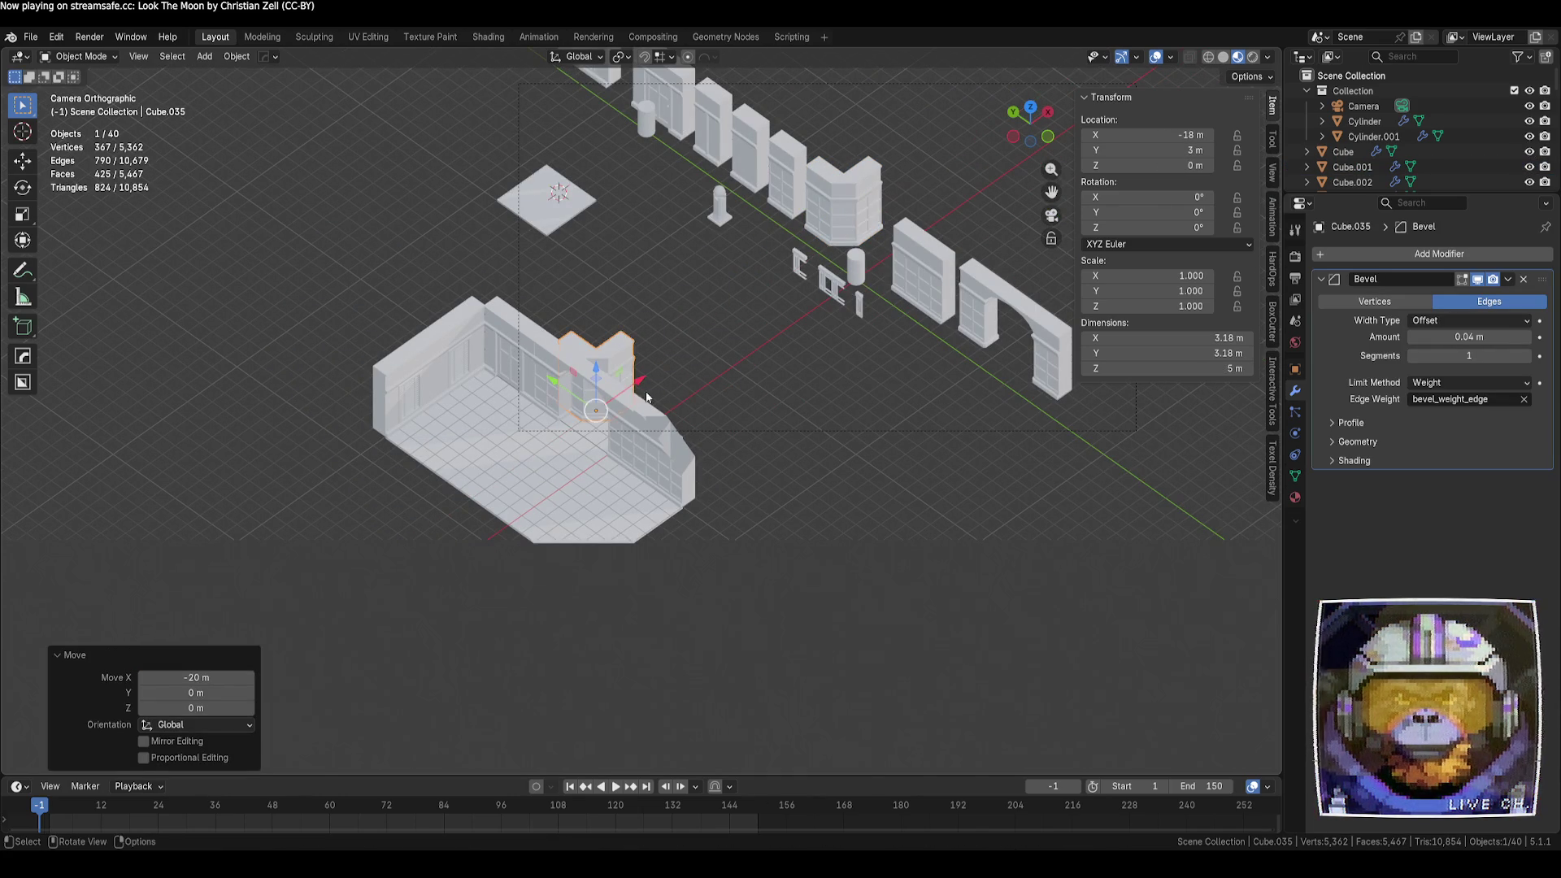
scroll(555, 410, up, 5)
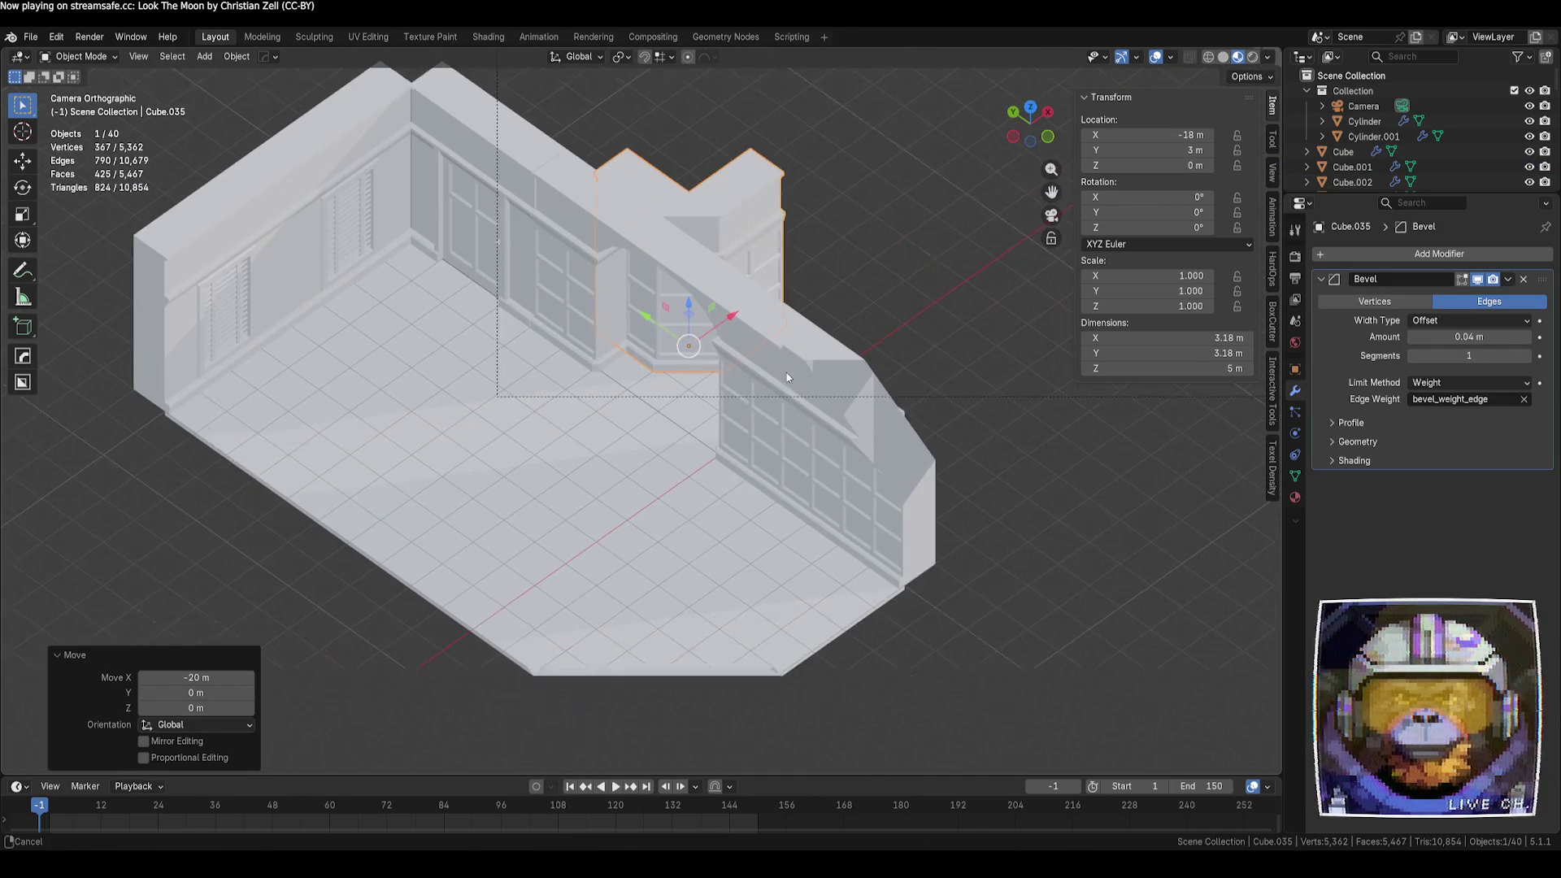
key(g)
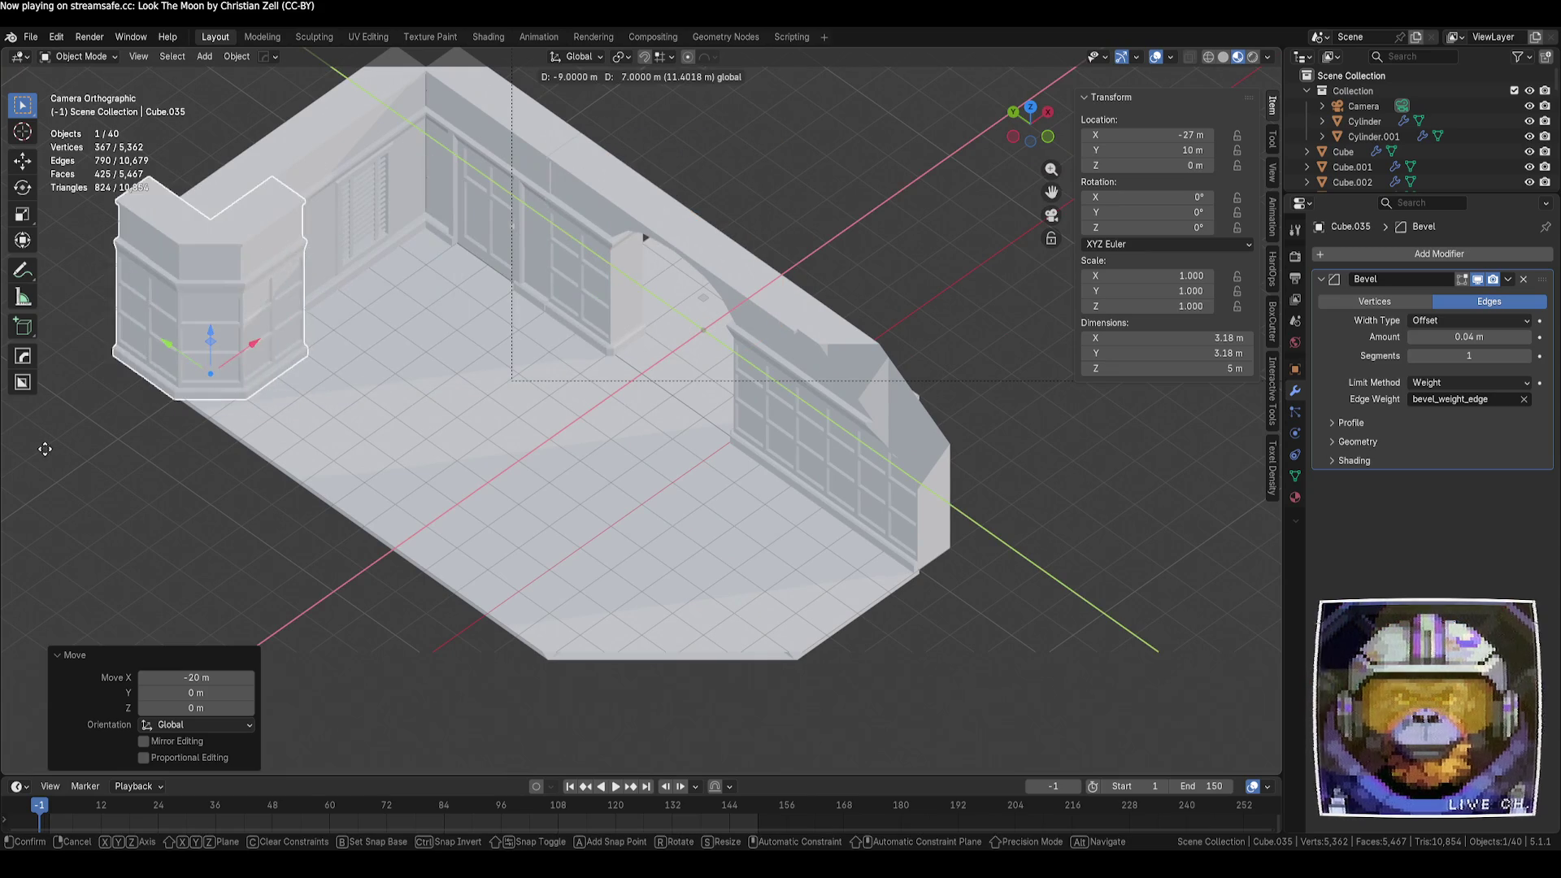
click(1262, 467)
shift+middle_drag(248, 369, 513, 353)
key(g)
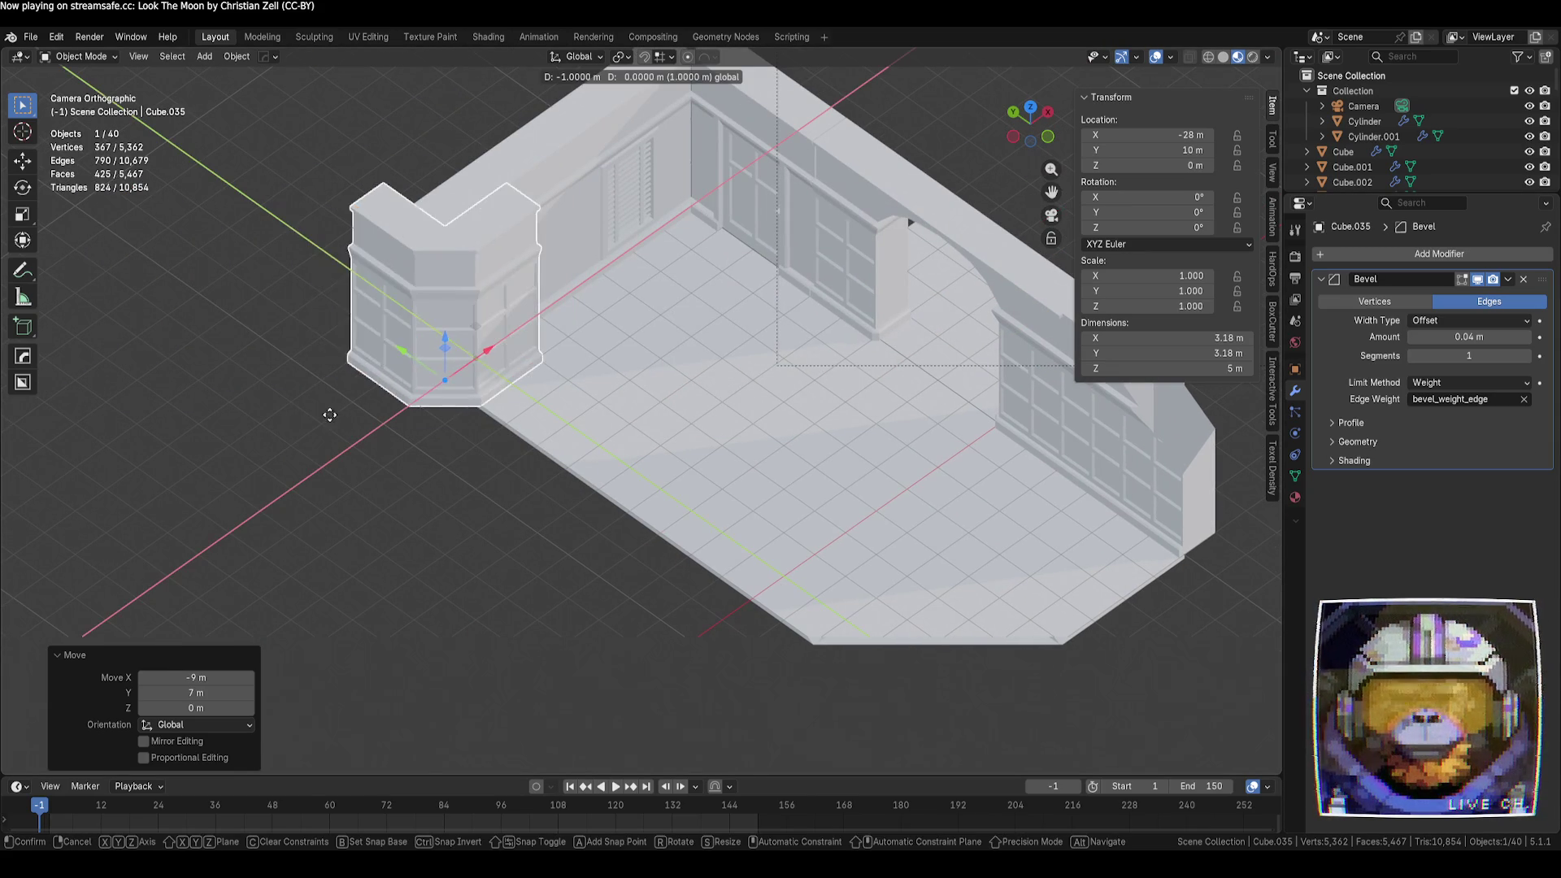
click(122, 487)
Add a linked floor tile copy moved -4 m on X, in front of the corner piece
click(522, 522)
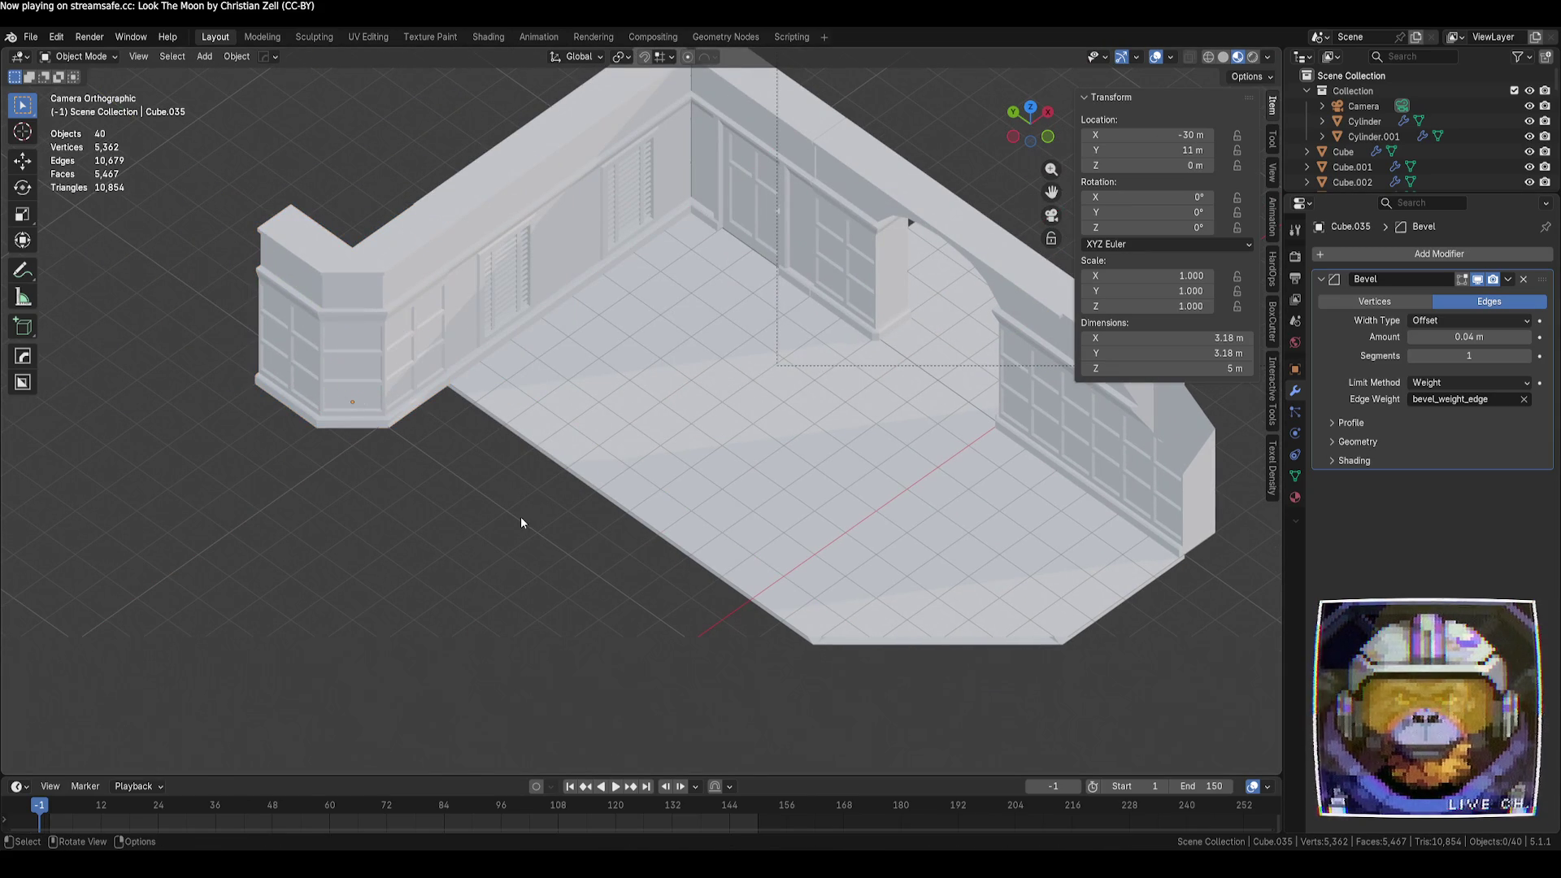
click(522, 393)
key(alt+d)
key(Escape)
key(g)
click(342, 560)
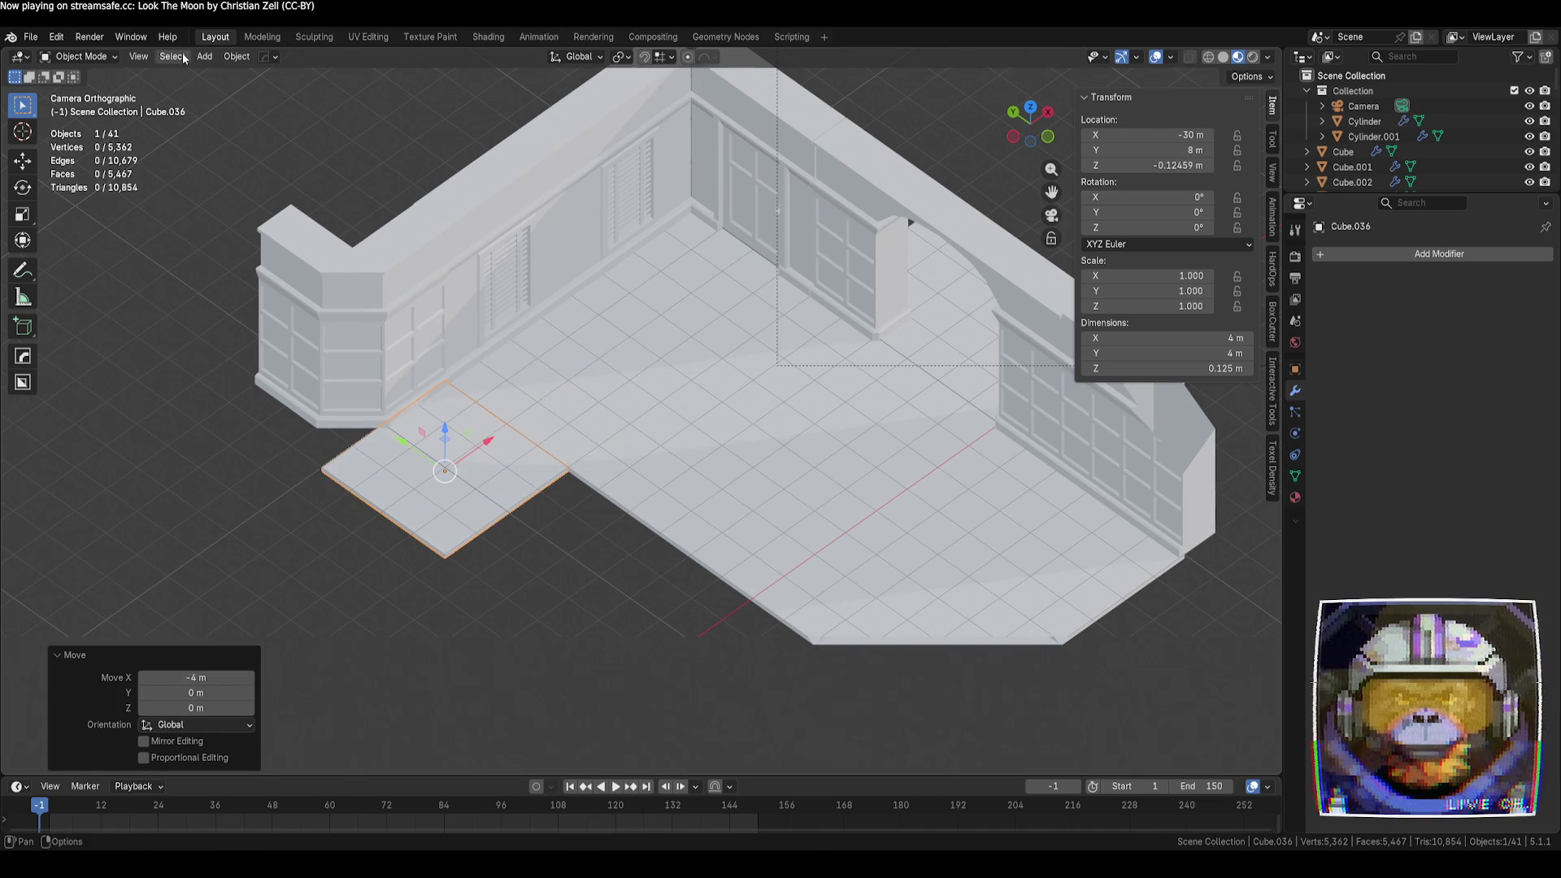
Add linked floor tiles: one moved along Y, then two more shifted 3 m along −X
key(alt+d)
key(Escape)
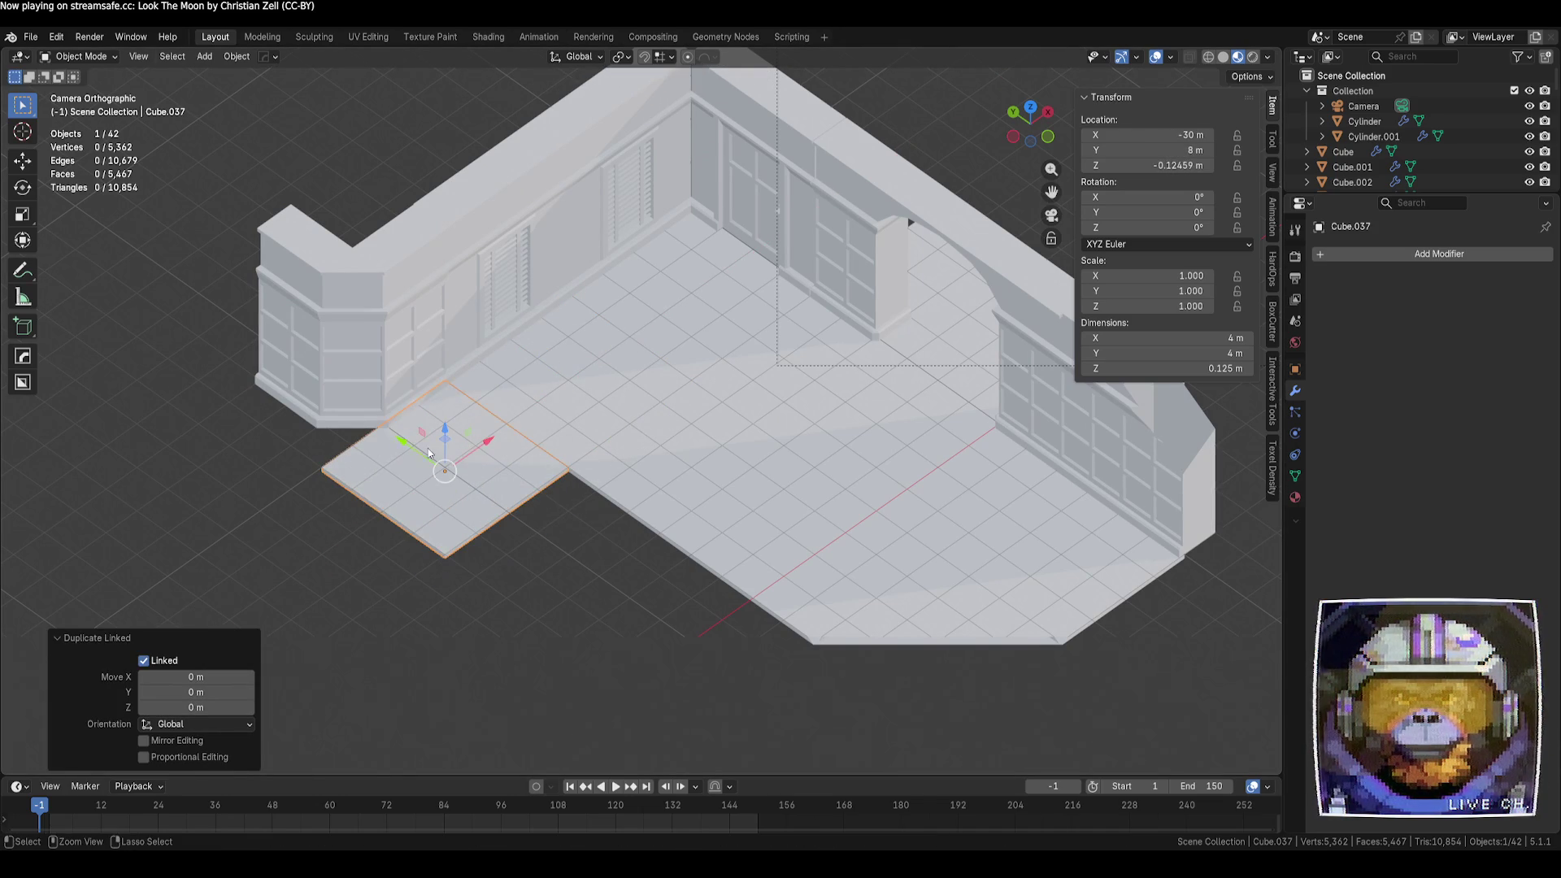
key(g)
key(y)
click(295, 421)
shift+click(279, 447)
key(alt+d)
mouse_move(432, 390)
mouse_down()
mouse_move(283, 465)
mouse_move(339, 455)
mouse_up()
Recentre the room in the camera view and select the right-end wall piece
click(567, 556)
key(KP_0)
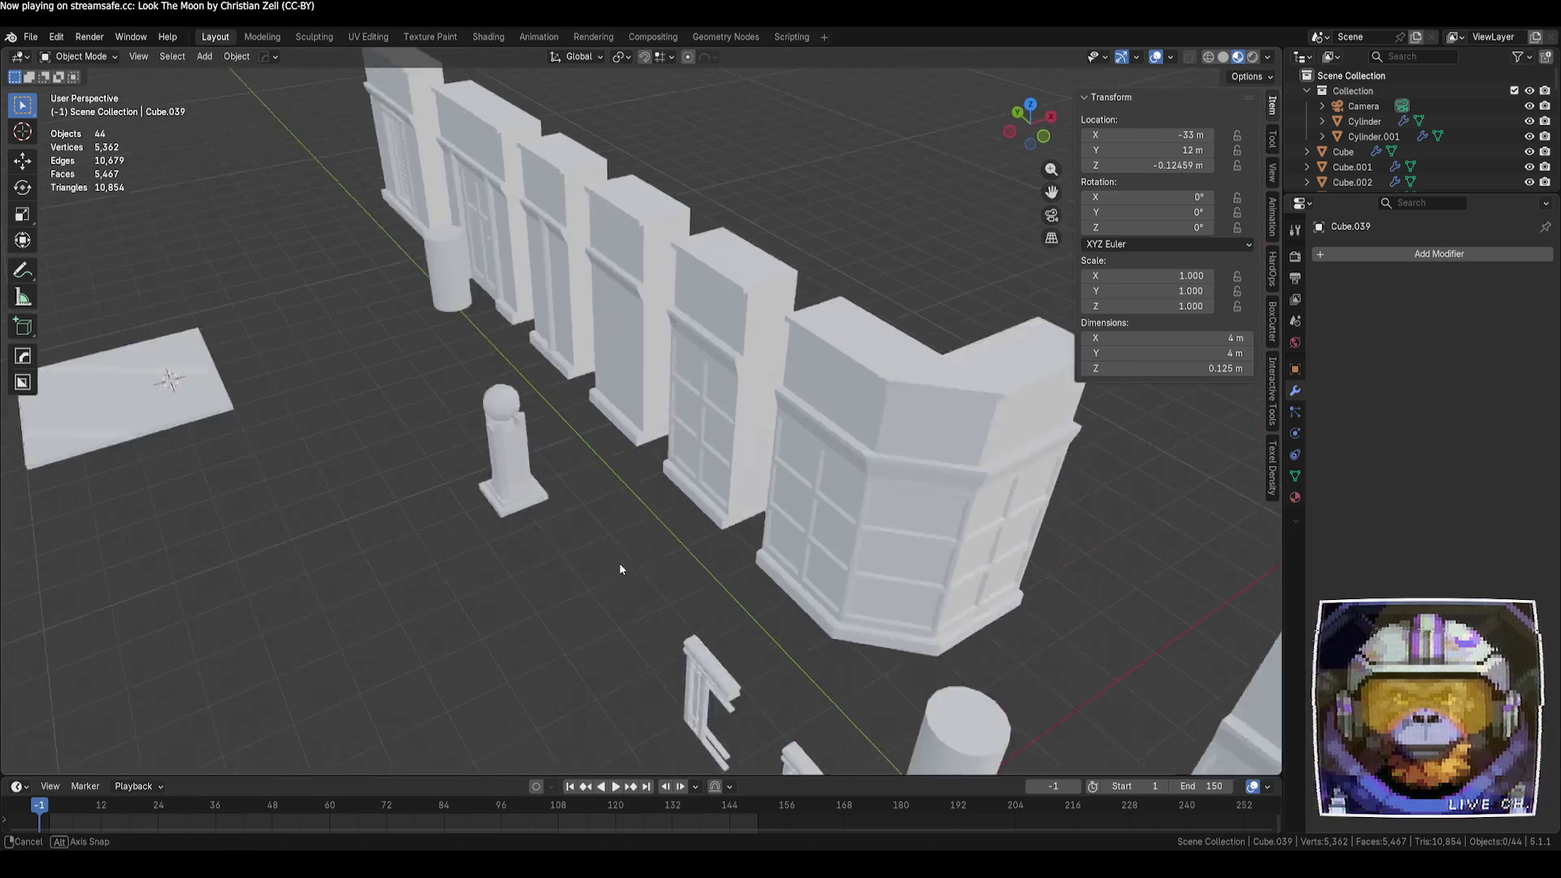
key(KP_0)
shift+middle_drag(748, 420, 668, 317)
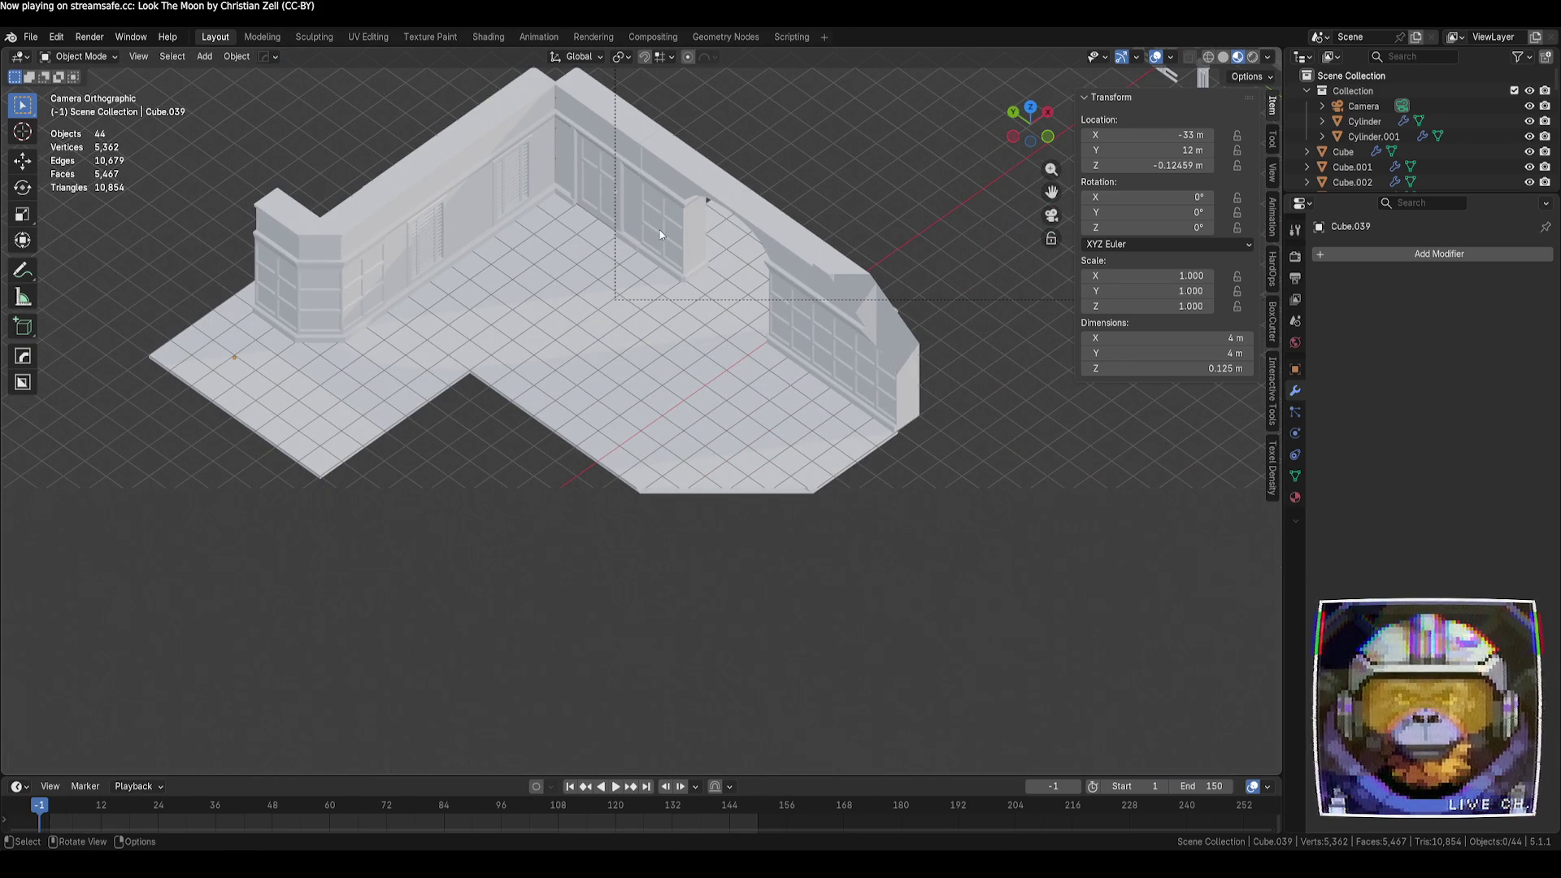
click(897, 375)
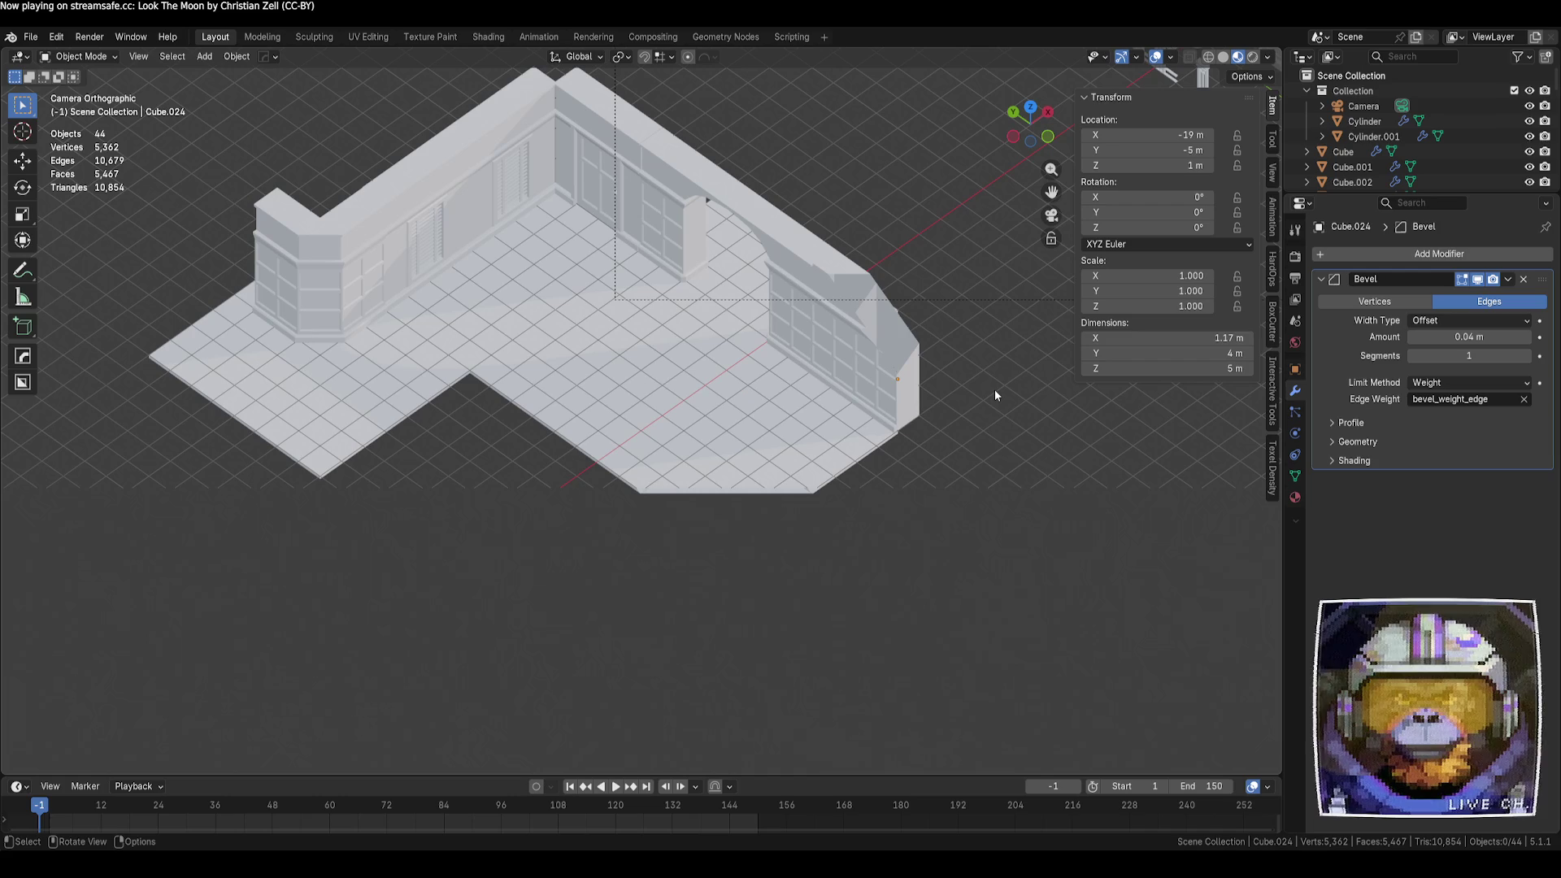
With Local transform orientation, move the camera further back along its own Z axis
click(904, 299)
scroll(774, 357, down, 3)
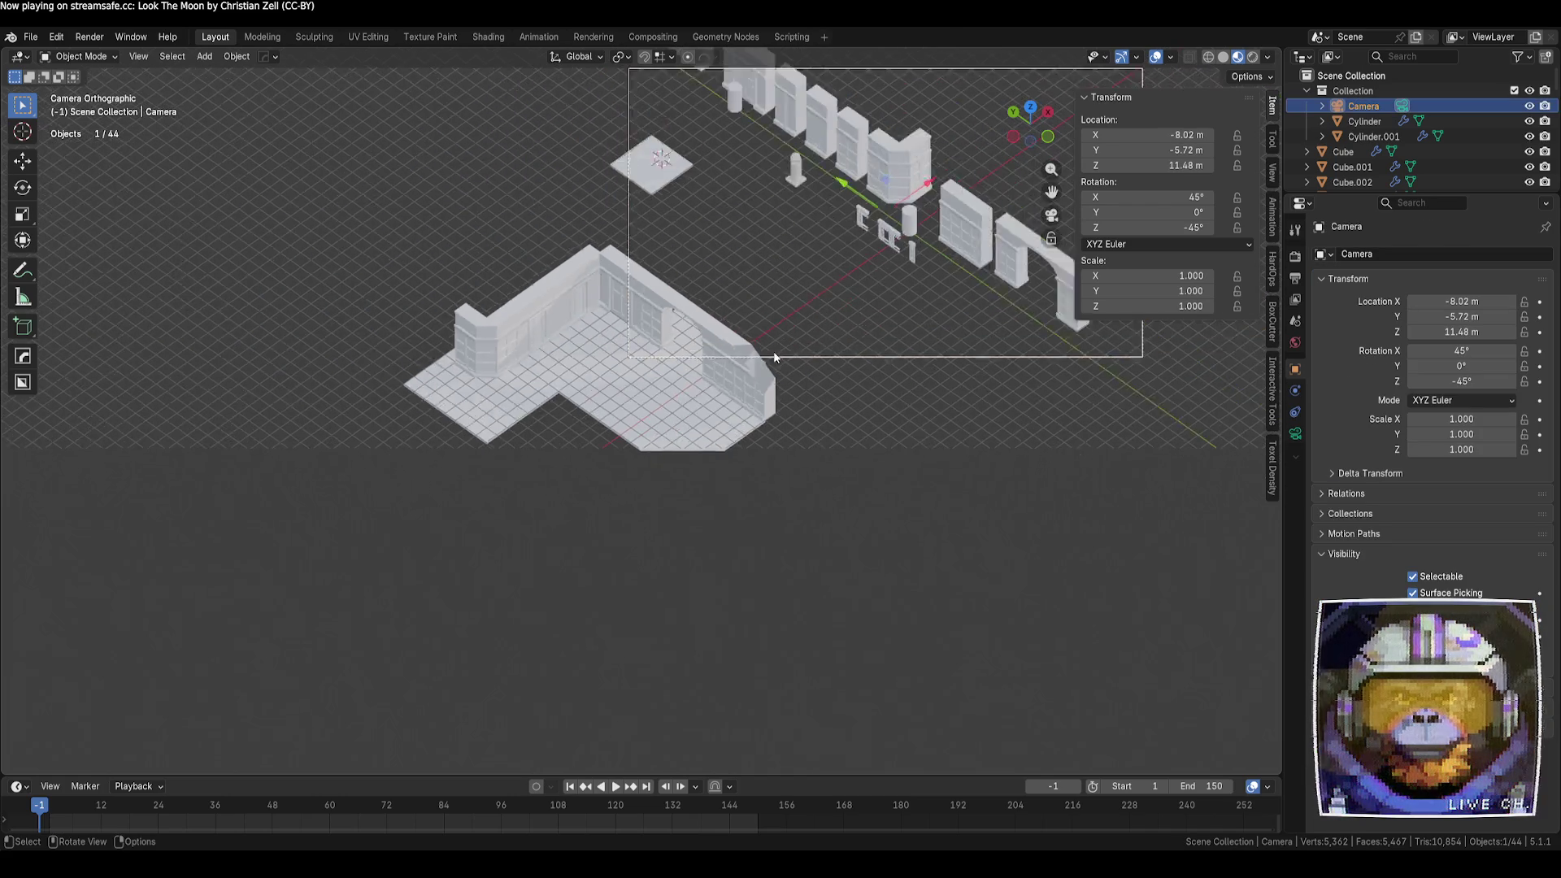
key(KP_Decimal)
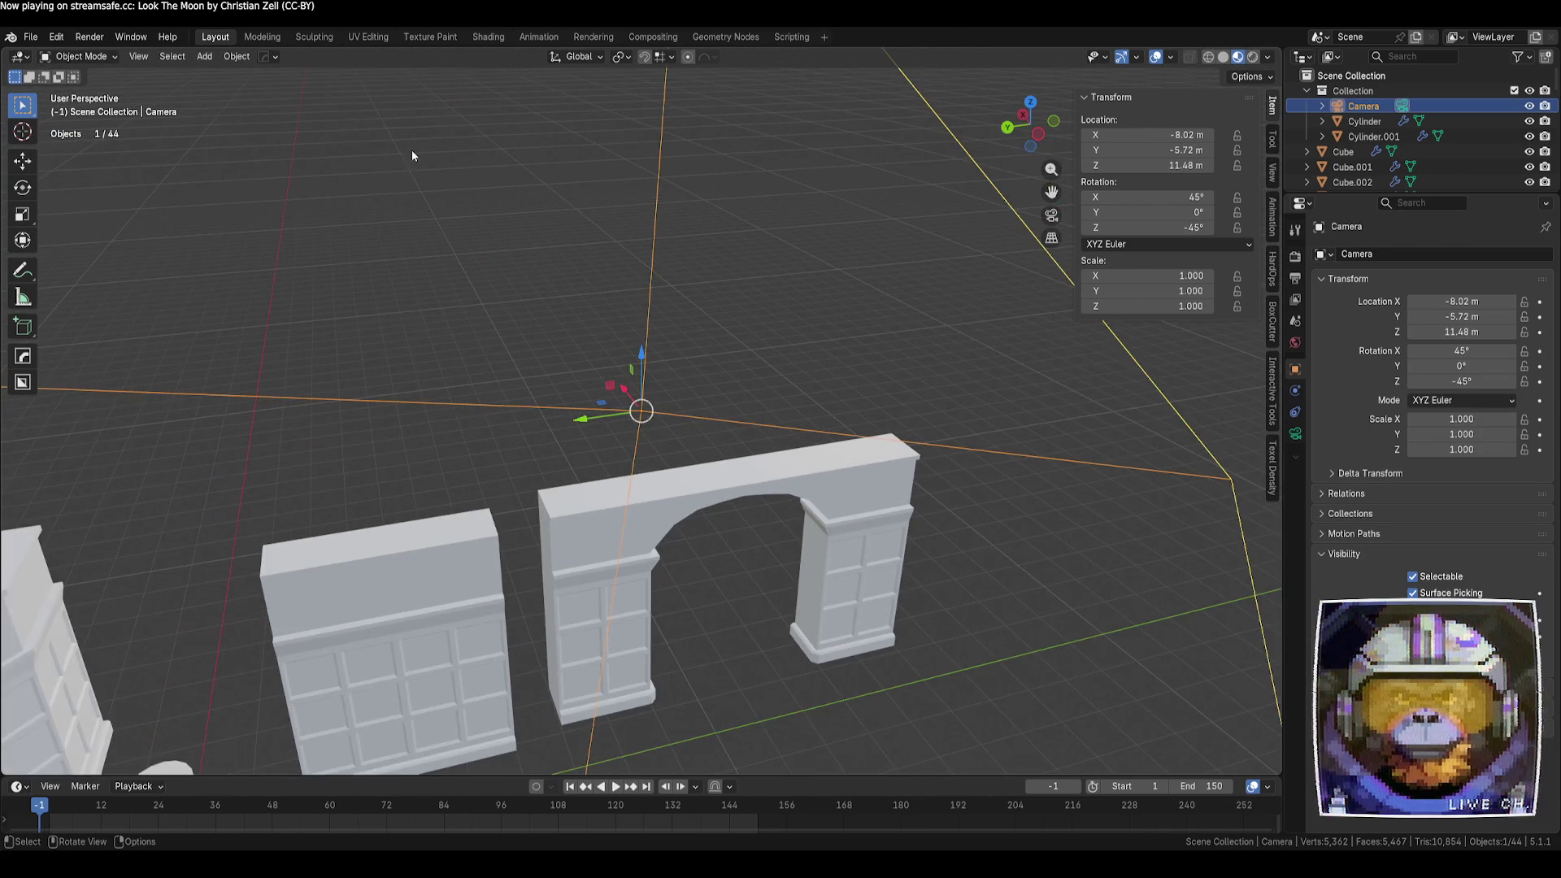
click(579, 57)
click(592, 122)
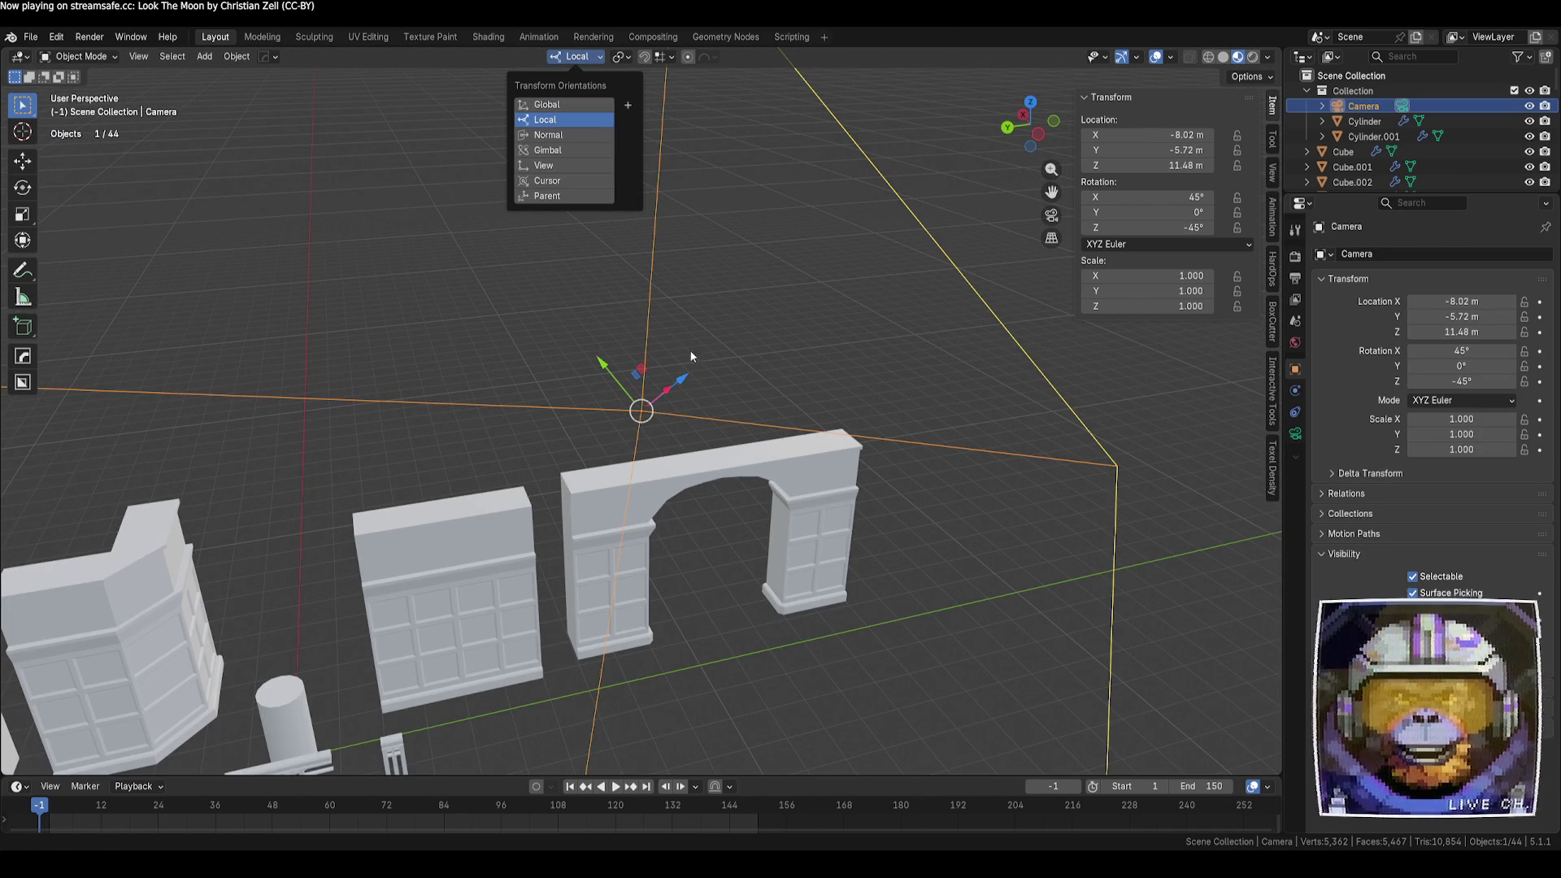
mouse_move(705, 418)
middle_down()
mouse_move(559, 455)
mouse_move(779, 481)
mouse_move(639, 409)
middle_up()
key(g)
key(z)
click(433, 279)
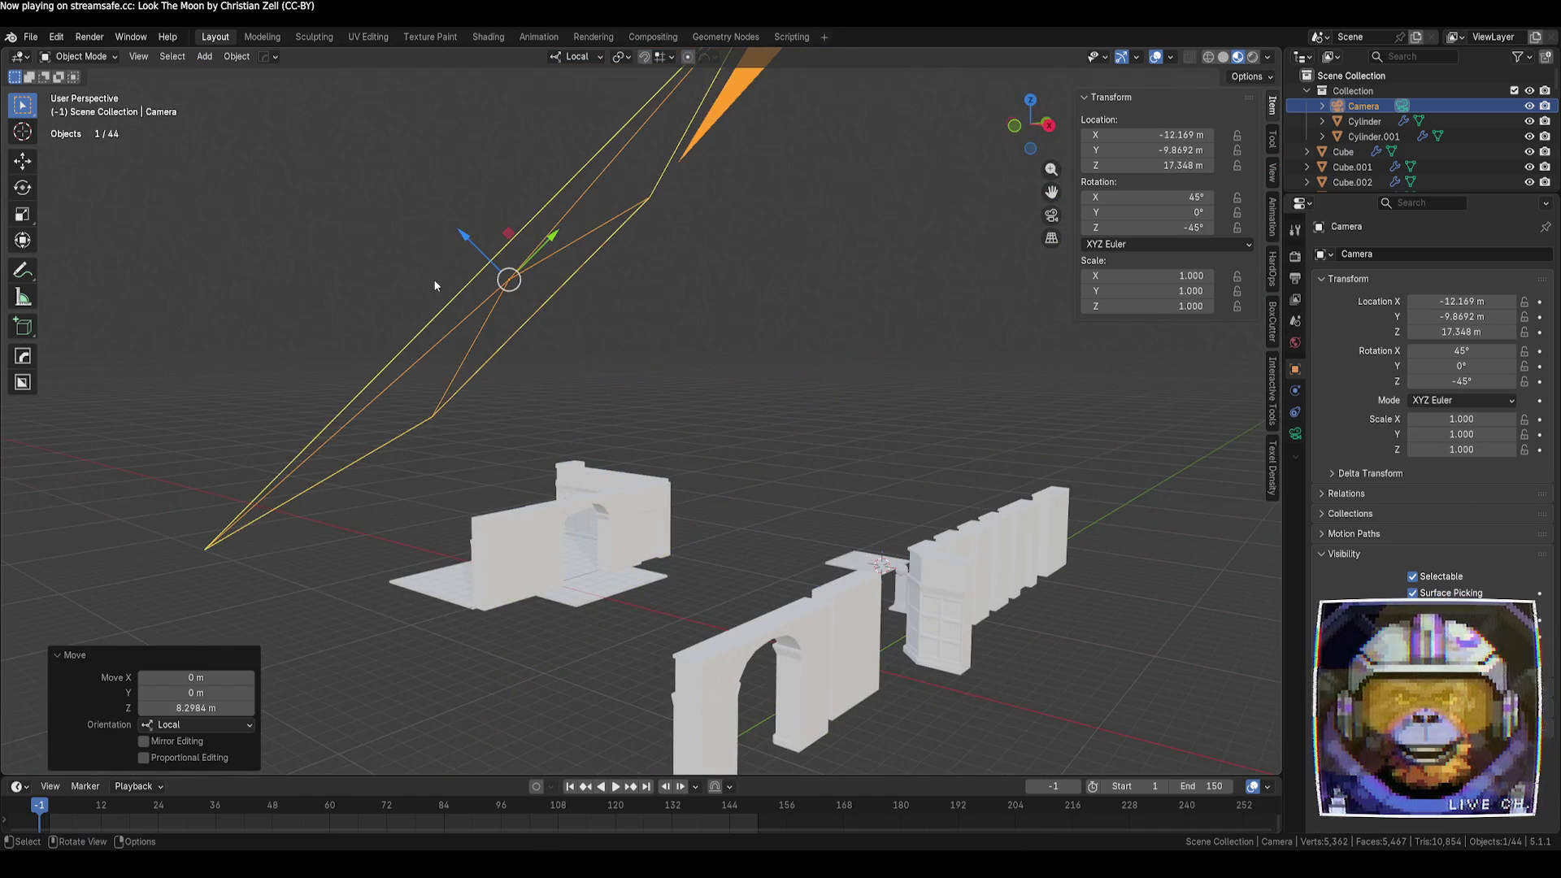
Look through the camera and reduce its orthographic scale from 35.2 to 11.5
key(KP_0)
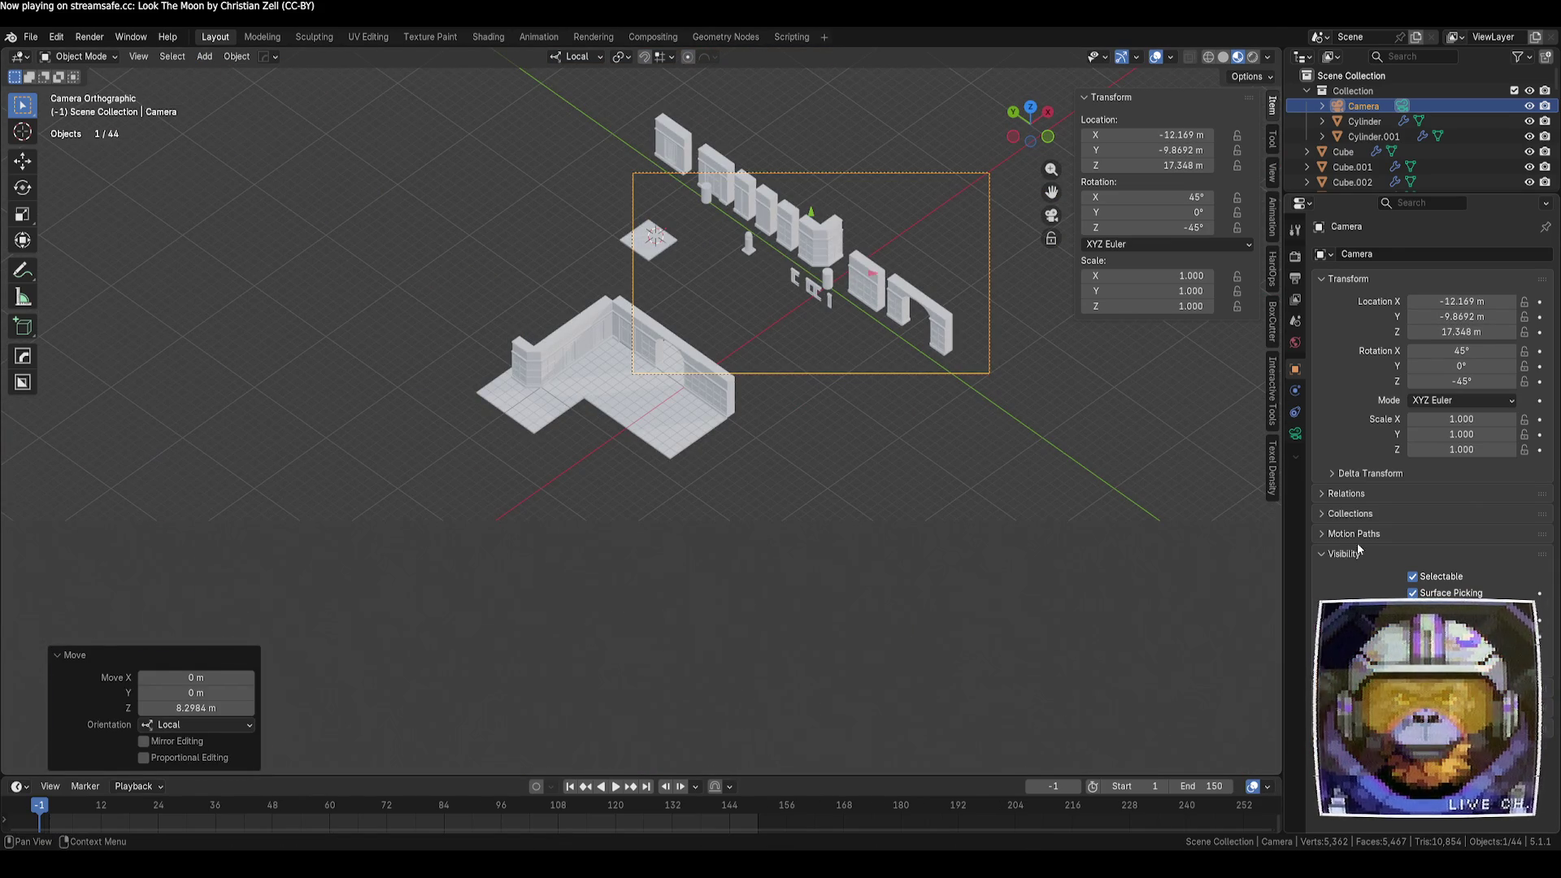
click(1295, 434)
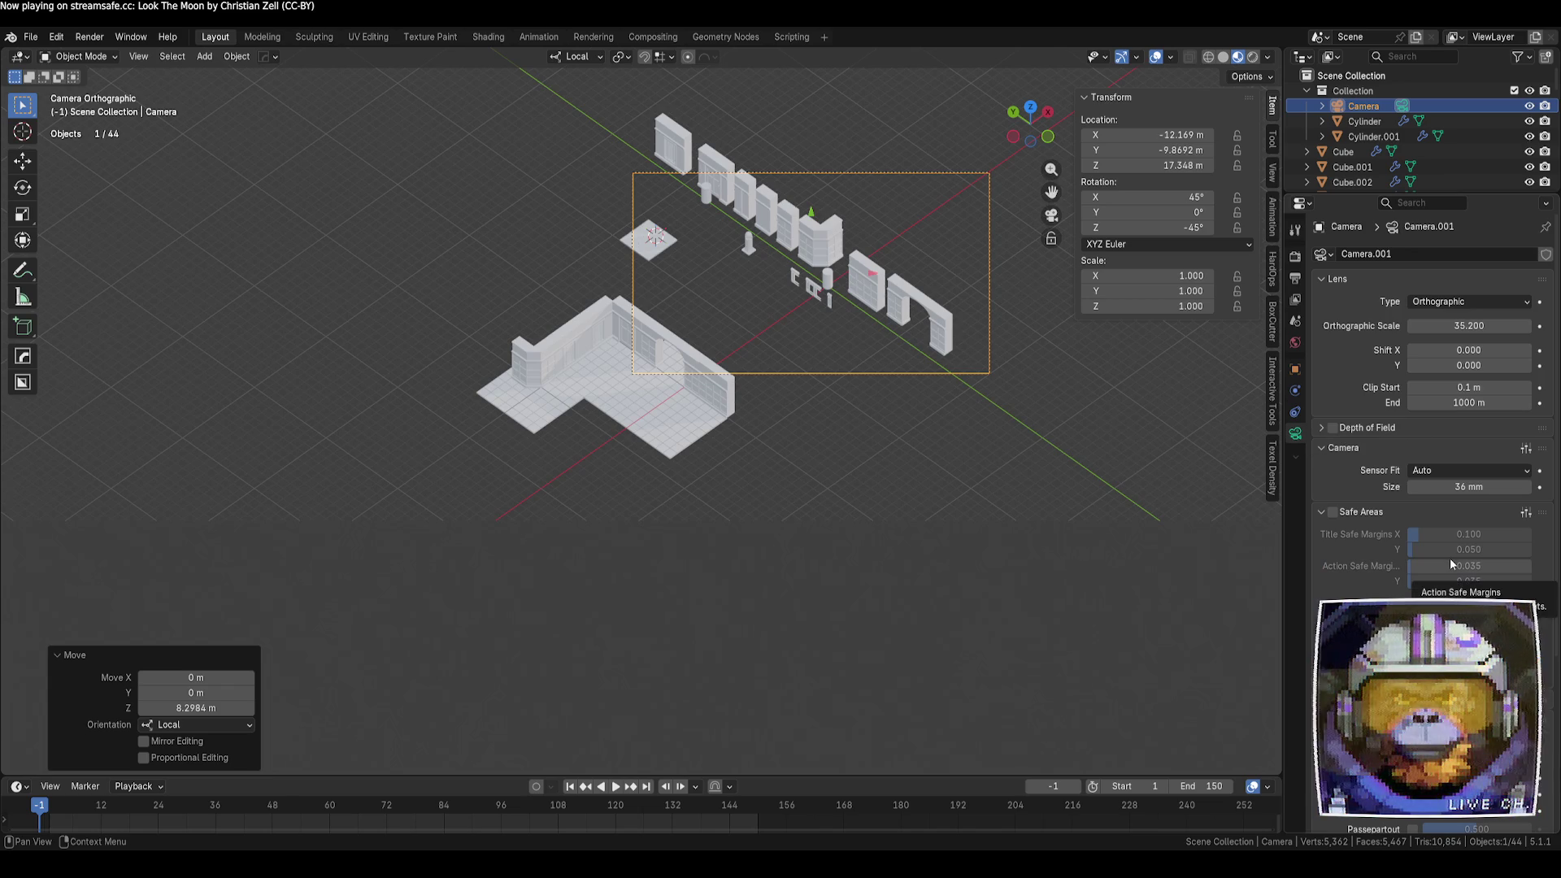
mouse_move(1469, 325)
mouse_down()
mouse_move(1504, 325)
mouse_move(1387, 326)
mouse_up()
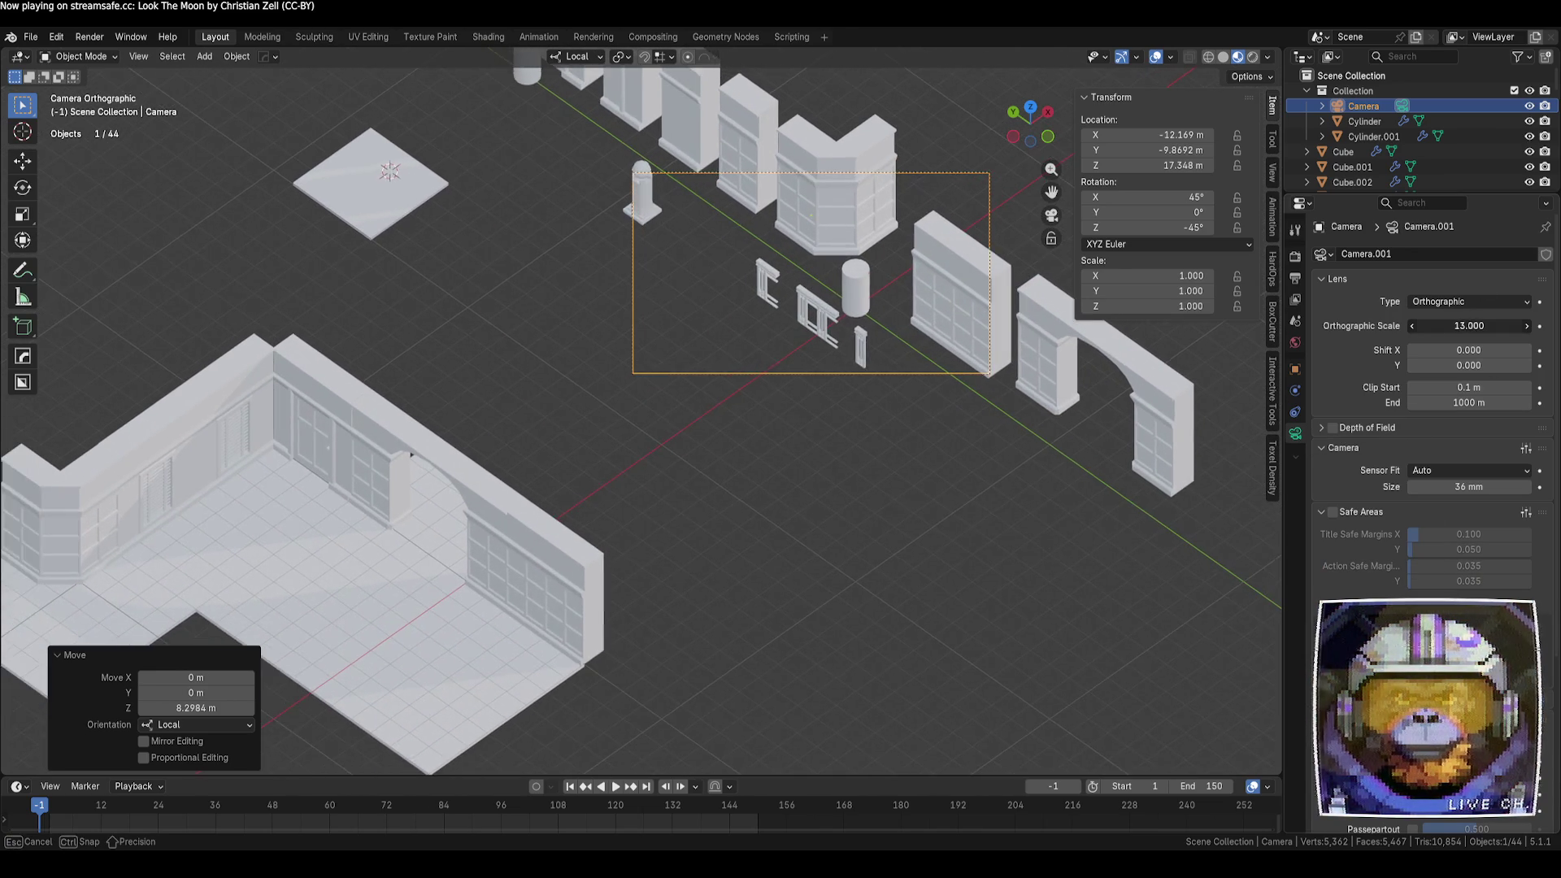
shift+middle_drag(781, 535, 1062, 334)
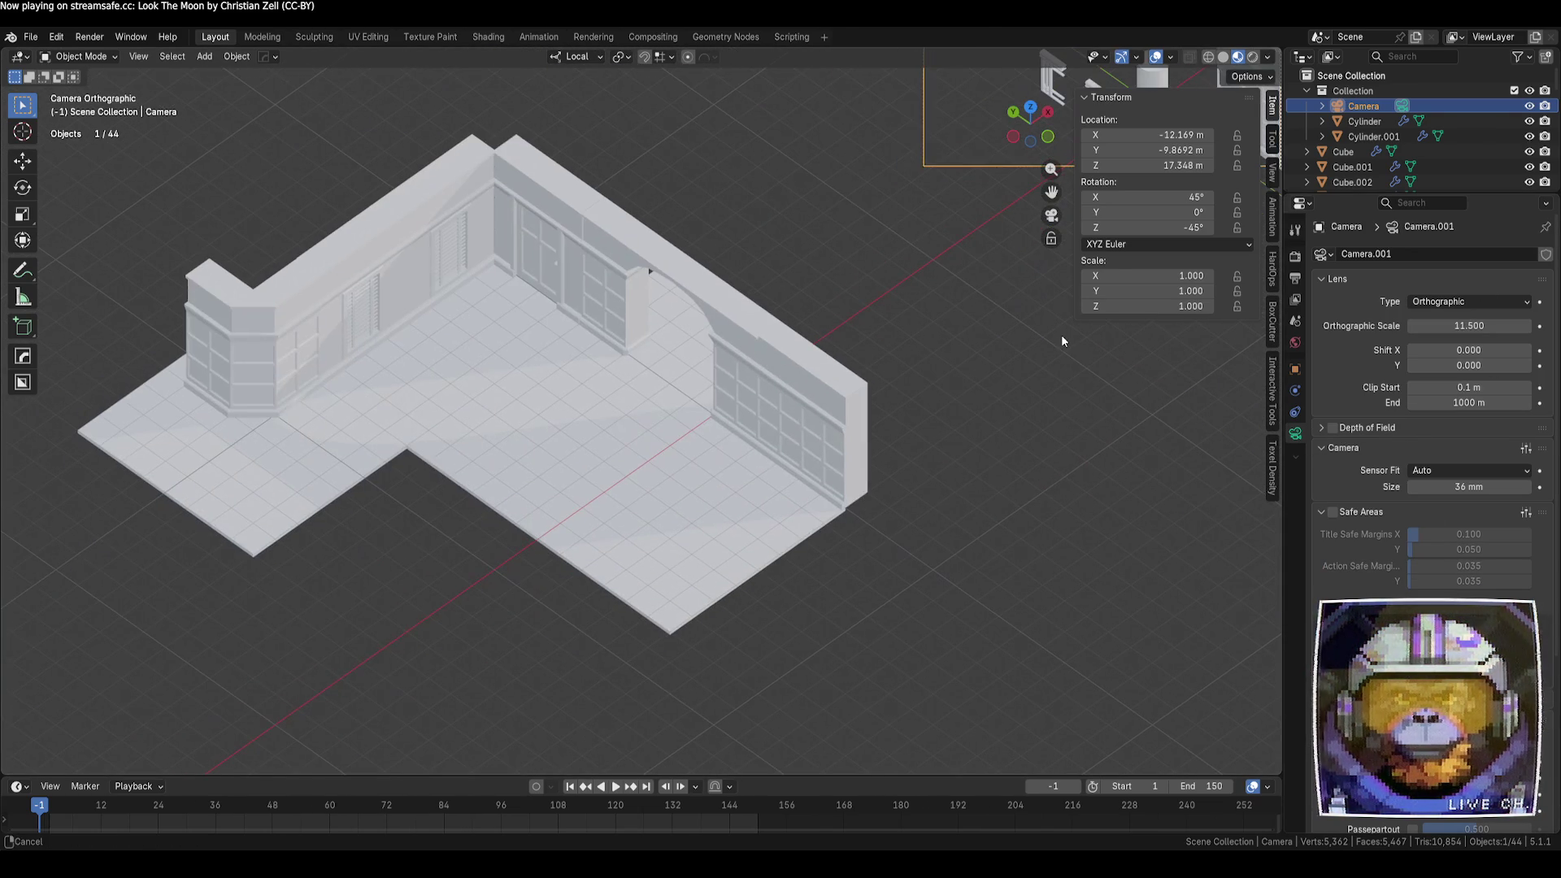
click(819, 422)
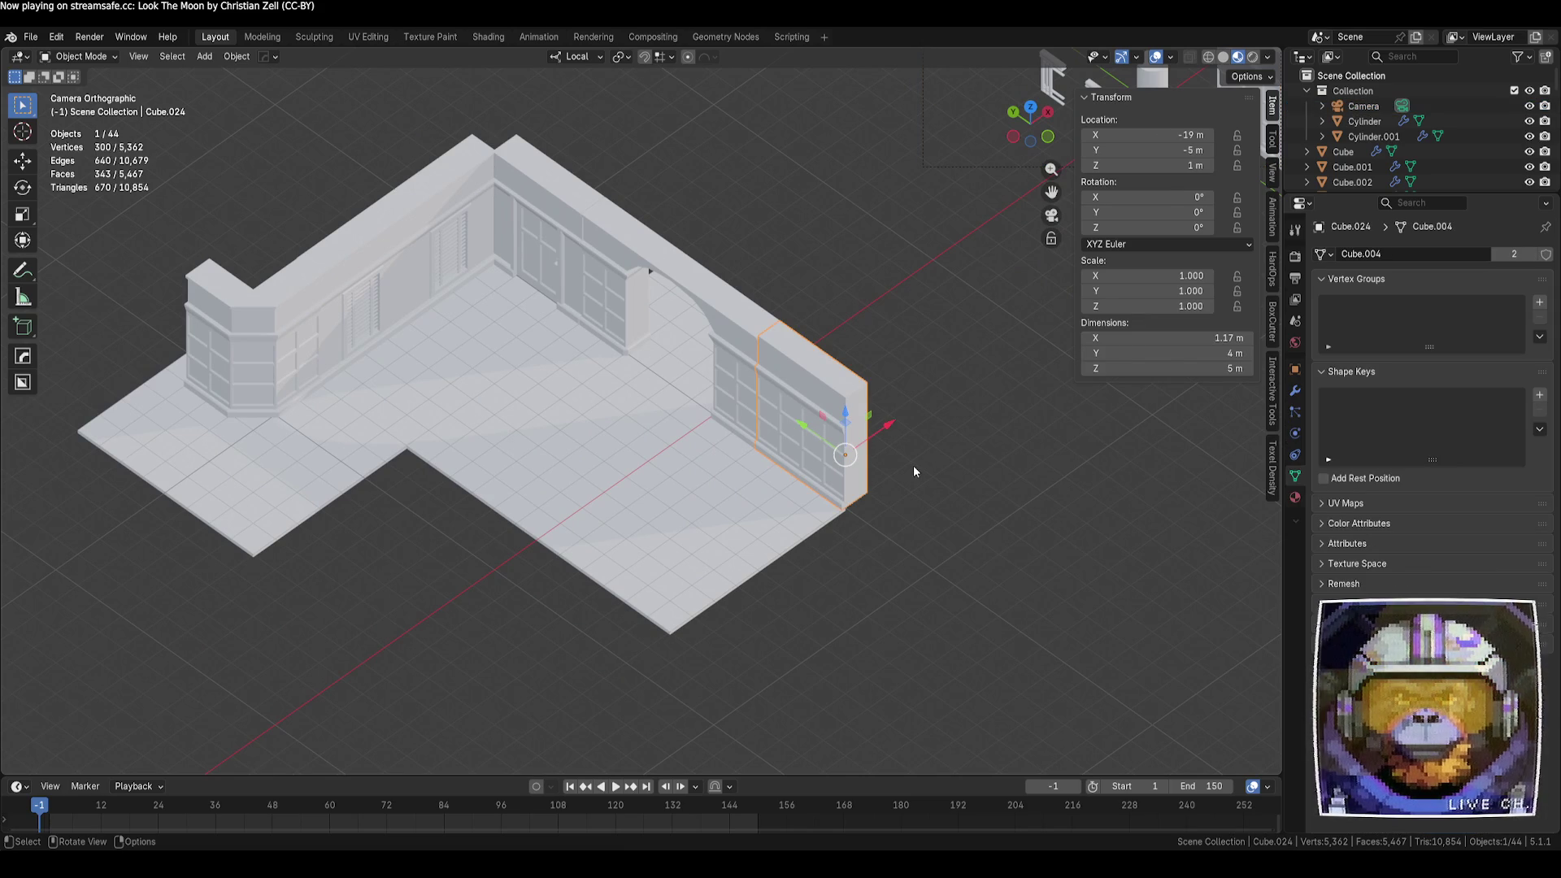
Put a linked copy of the windowed panel at the left wall's end, X −30 m, and show random colours
shift+middle_drag(662, 466, 750, 446)
key(alt+d)
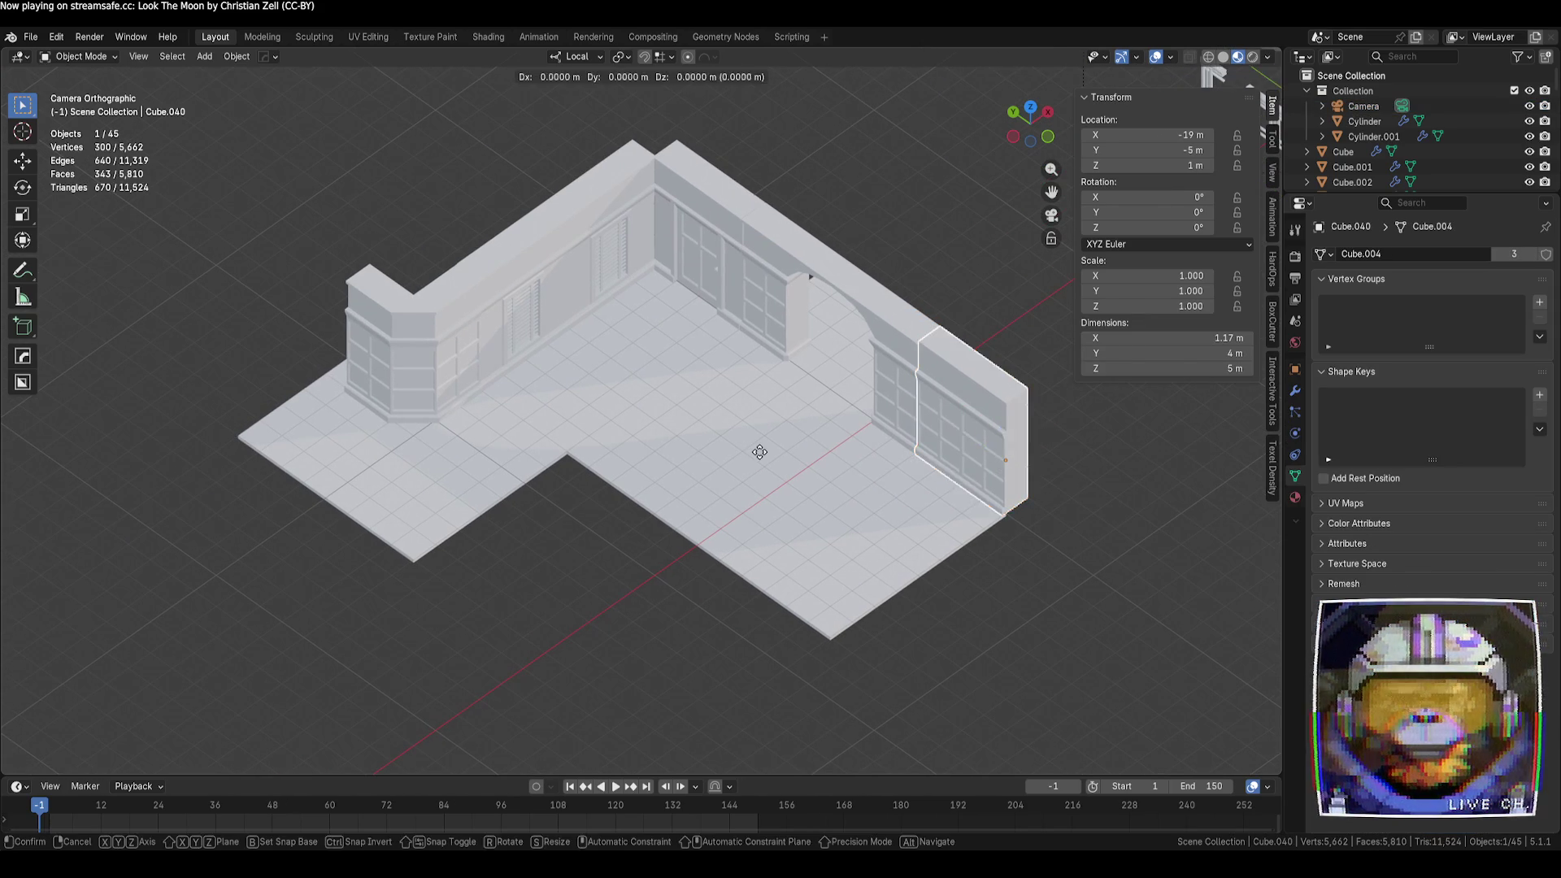
right_click(831, 486)
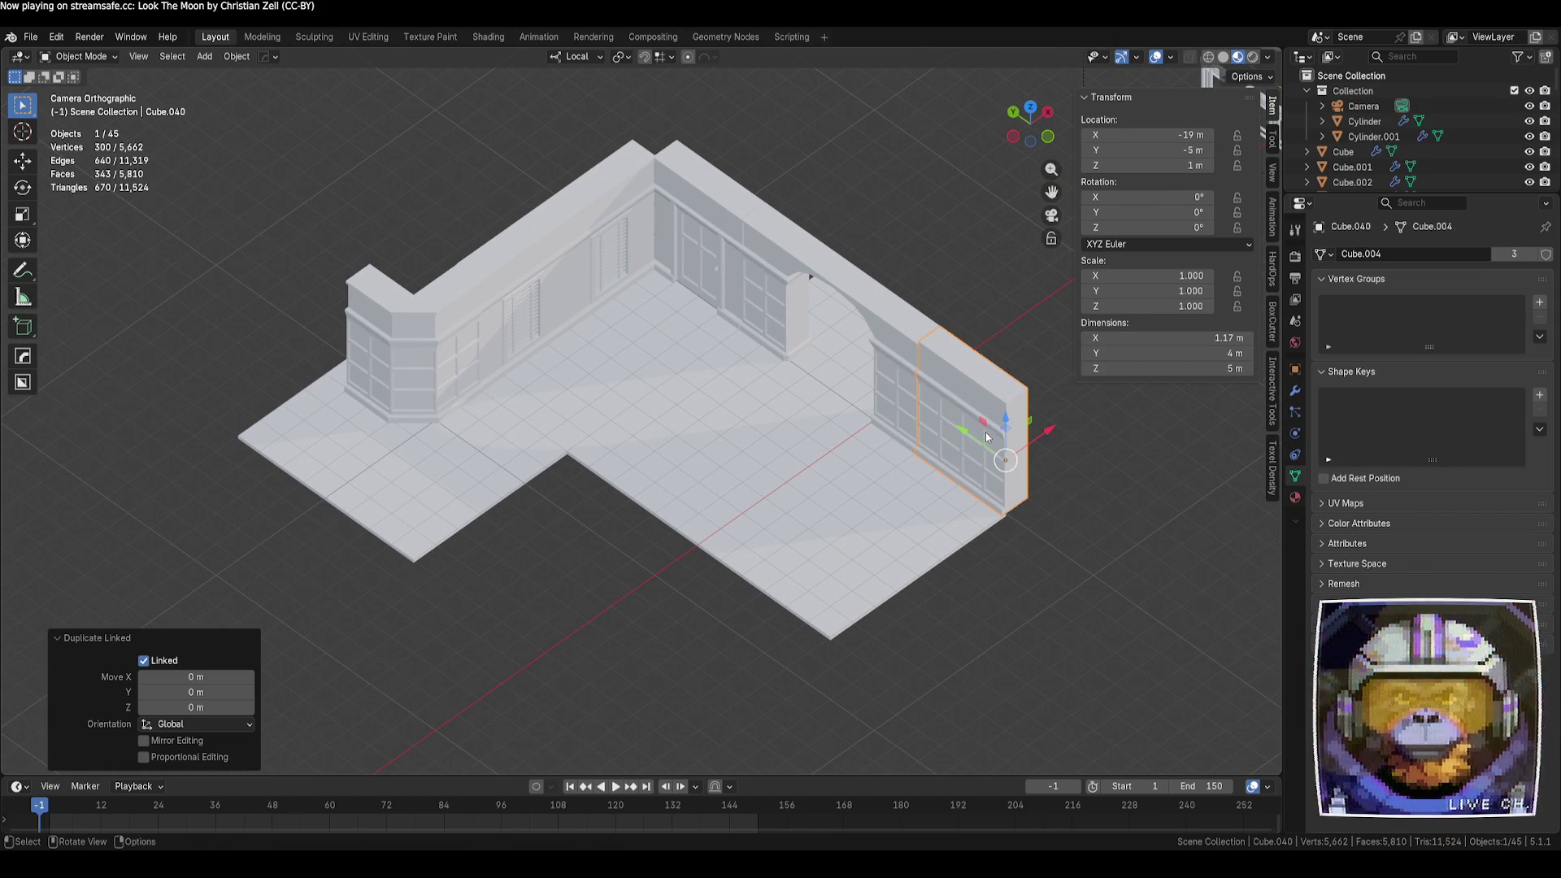
mouse_move(1009, 431)
mouse_down()
mouse_move(423, 293)
mouse_move(462, 299)
mouse_move(383, 269)
mouse_move(618, 212)
mouse_move(618, 276)
mouse_move(570, 288)
mouse_move(587, 265)
mouse_up()
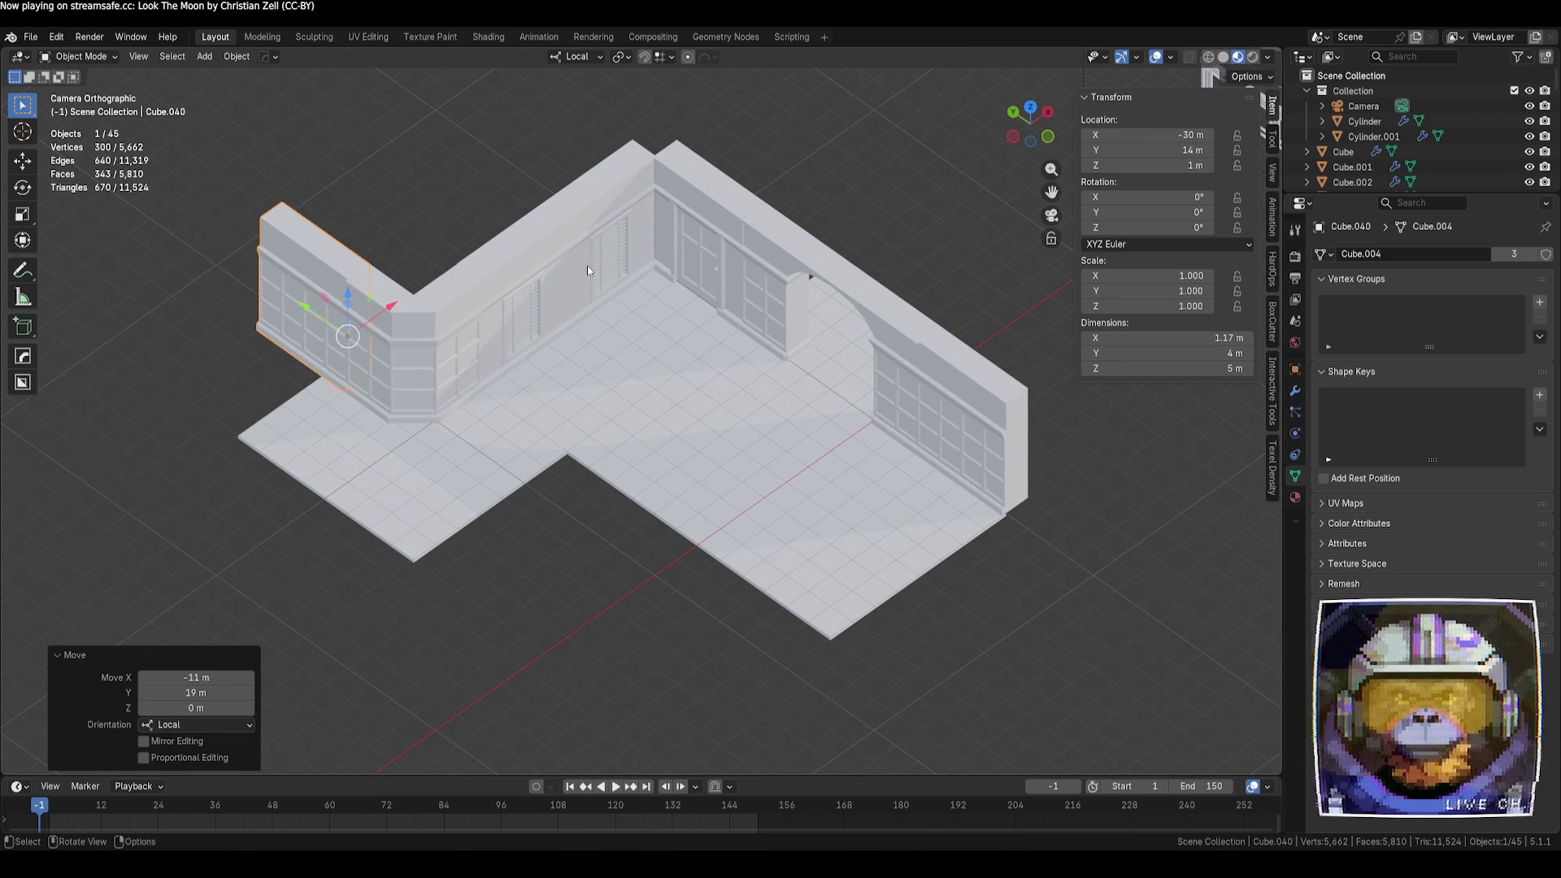
key(alt+a)
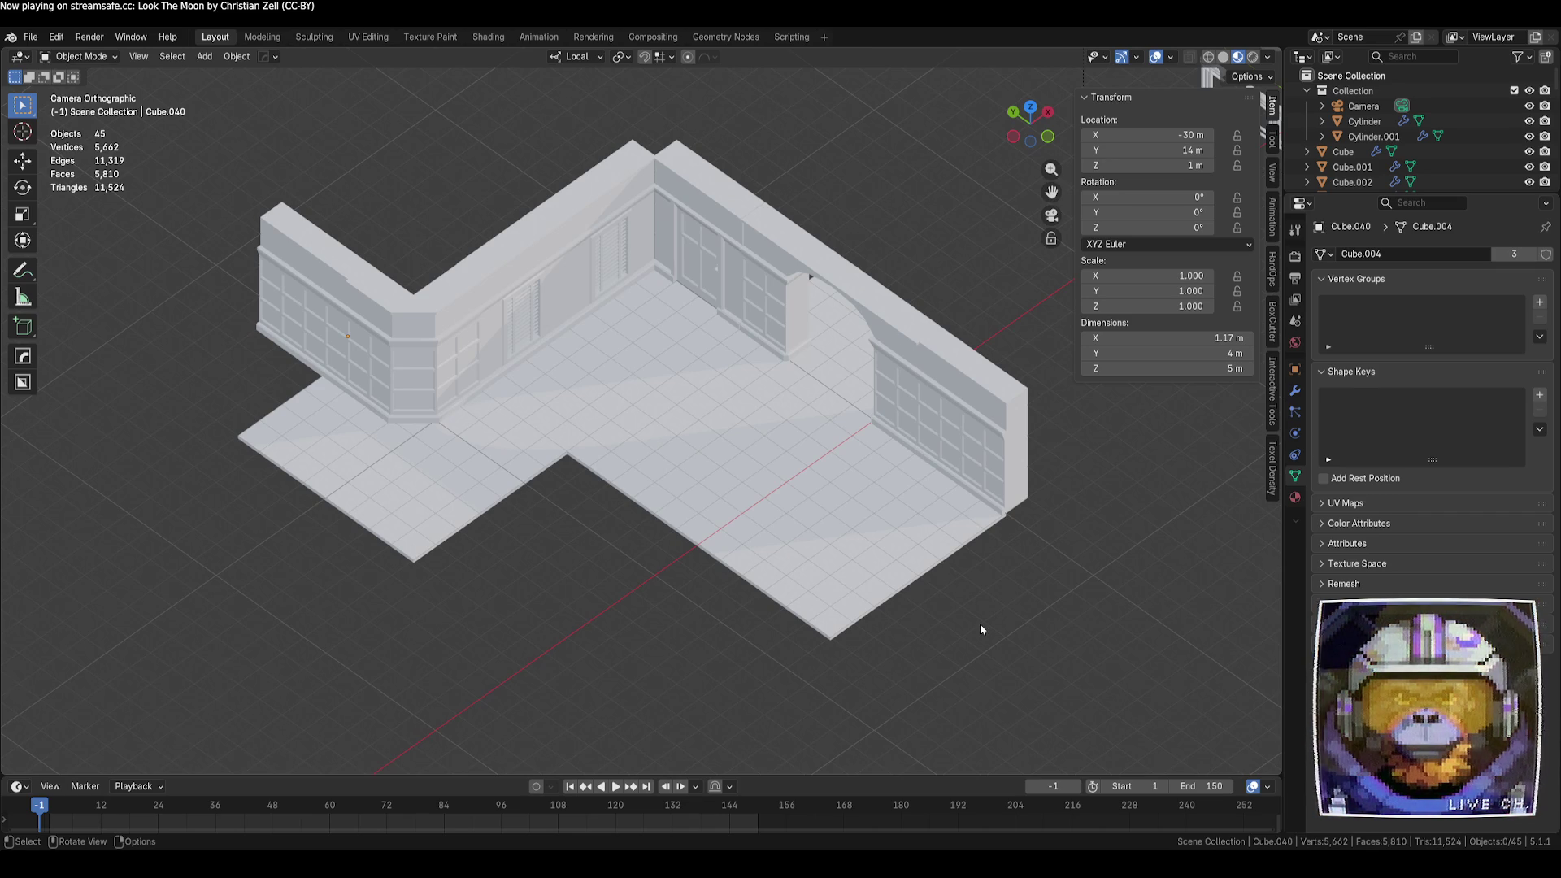
click(1224, 56)
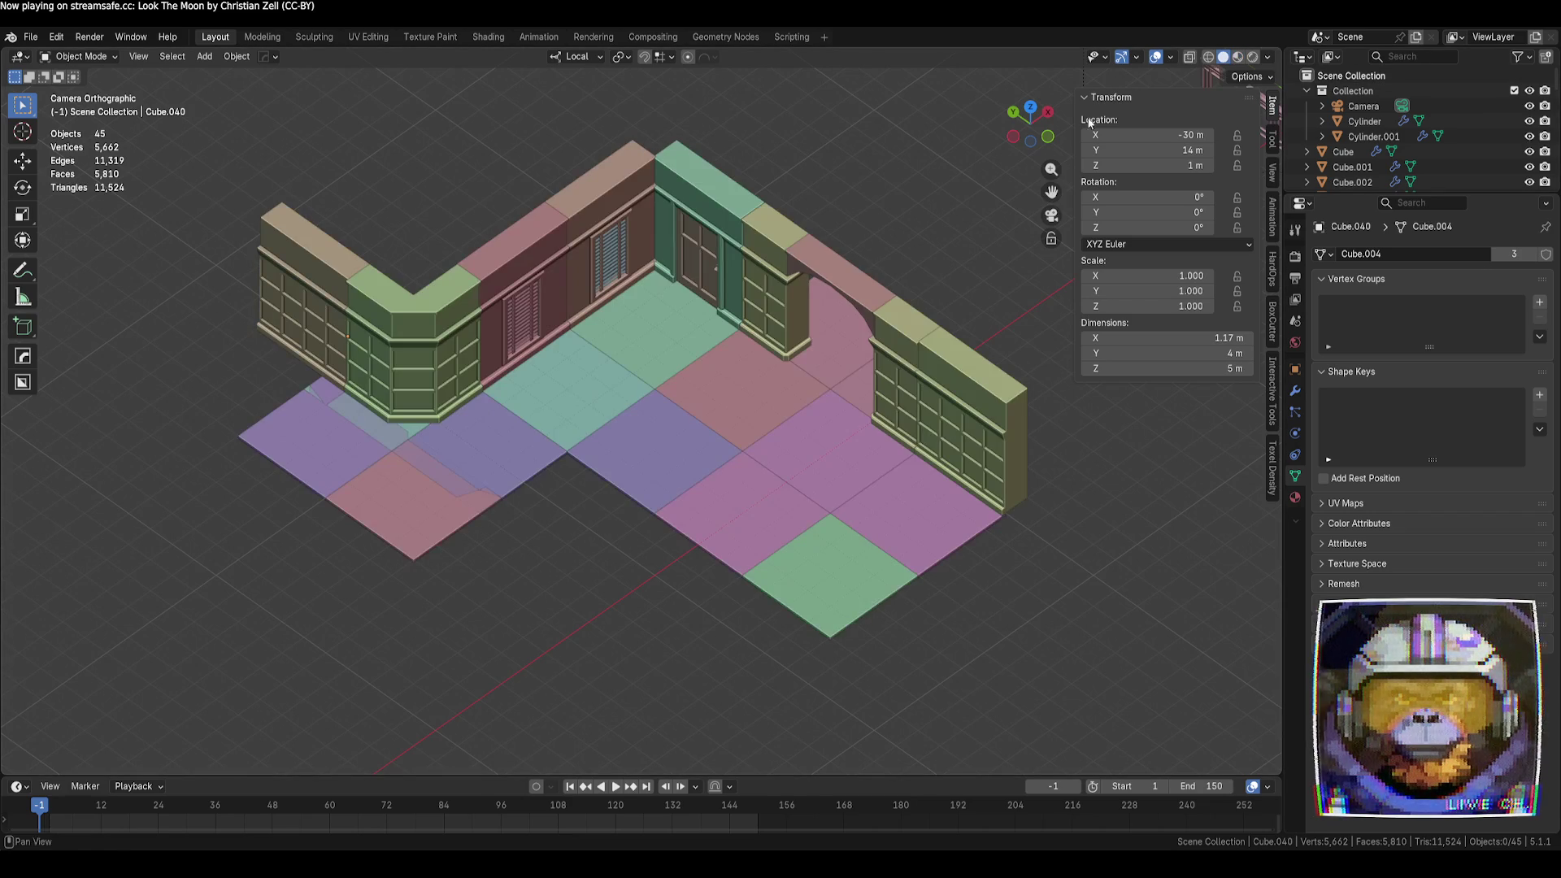
Shift the purple and pink left-end floor tiles 1 m along −X
click(383, 520)
shift+click(324, 470)
drag(412, 437, 391, 452)
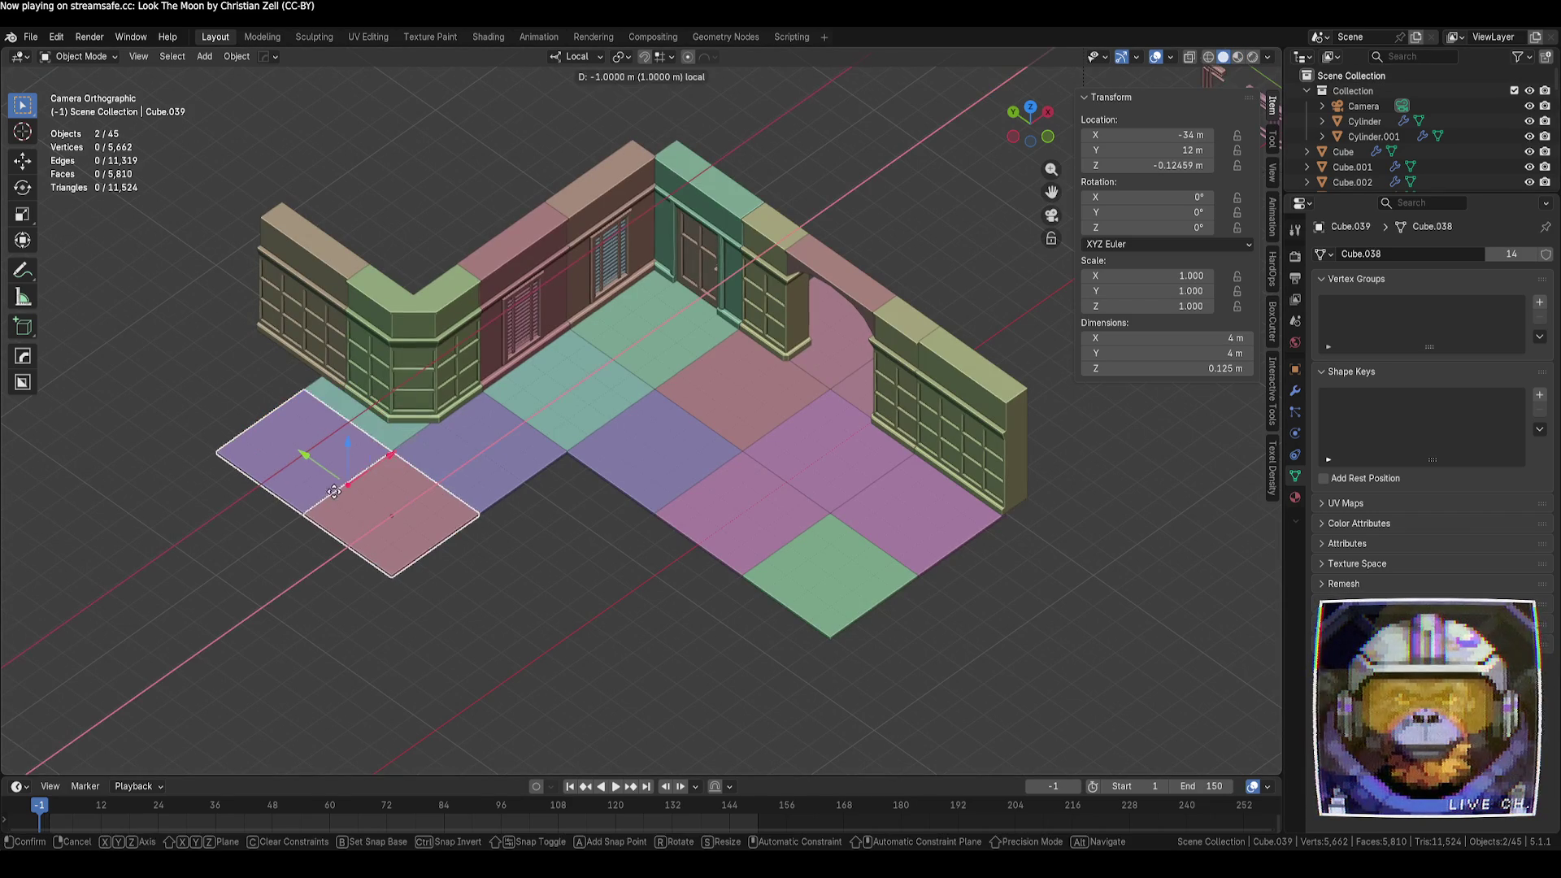
click(620, 602)
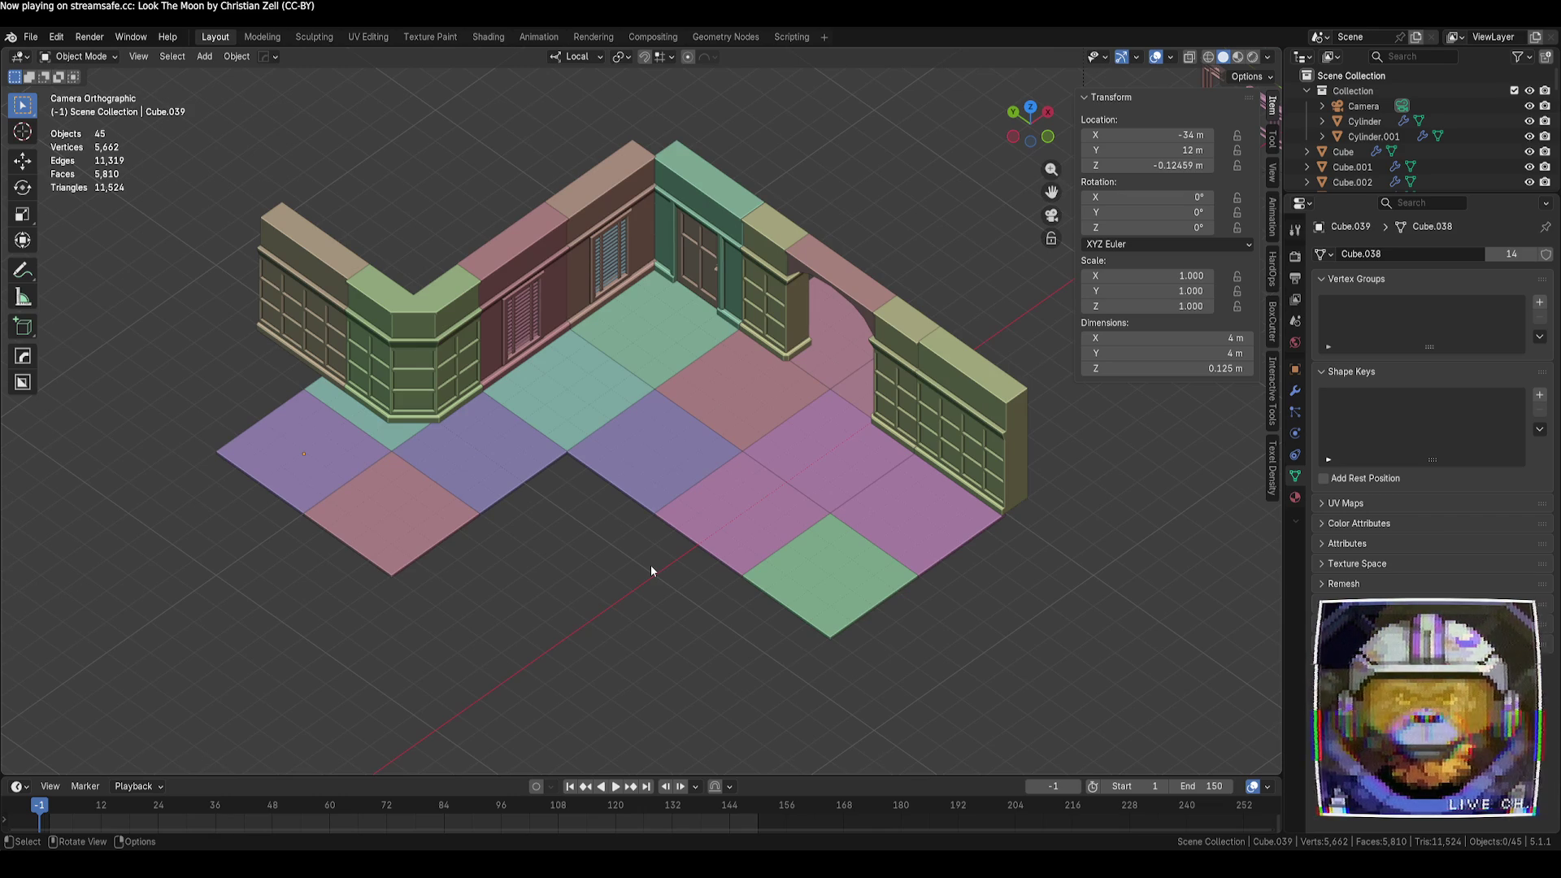
Orbit into a perspective view of the room and select the arch wall piece
mouse_move(651, 571)
middle_down()
mouse_move(697, 589)
mouse_move(714, 617)
mouse_move(692, 577)
mouse_move(475, 587)
middle_up()
right_click(475, 580)
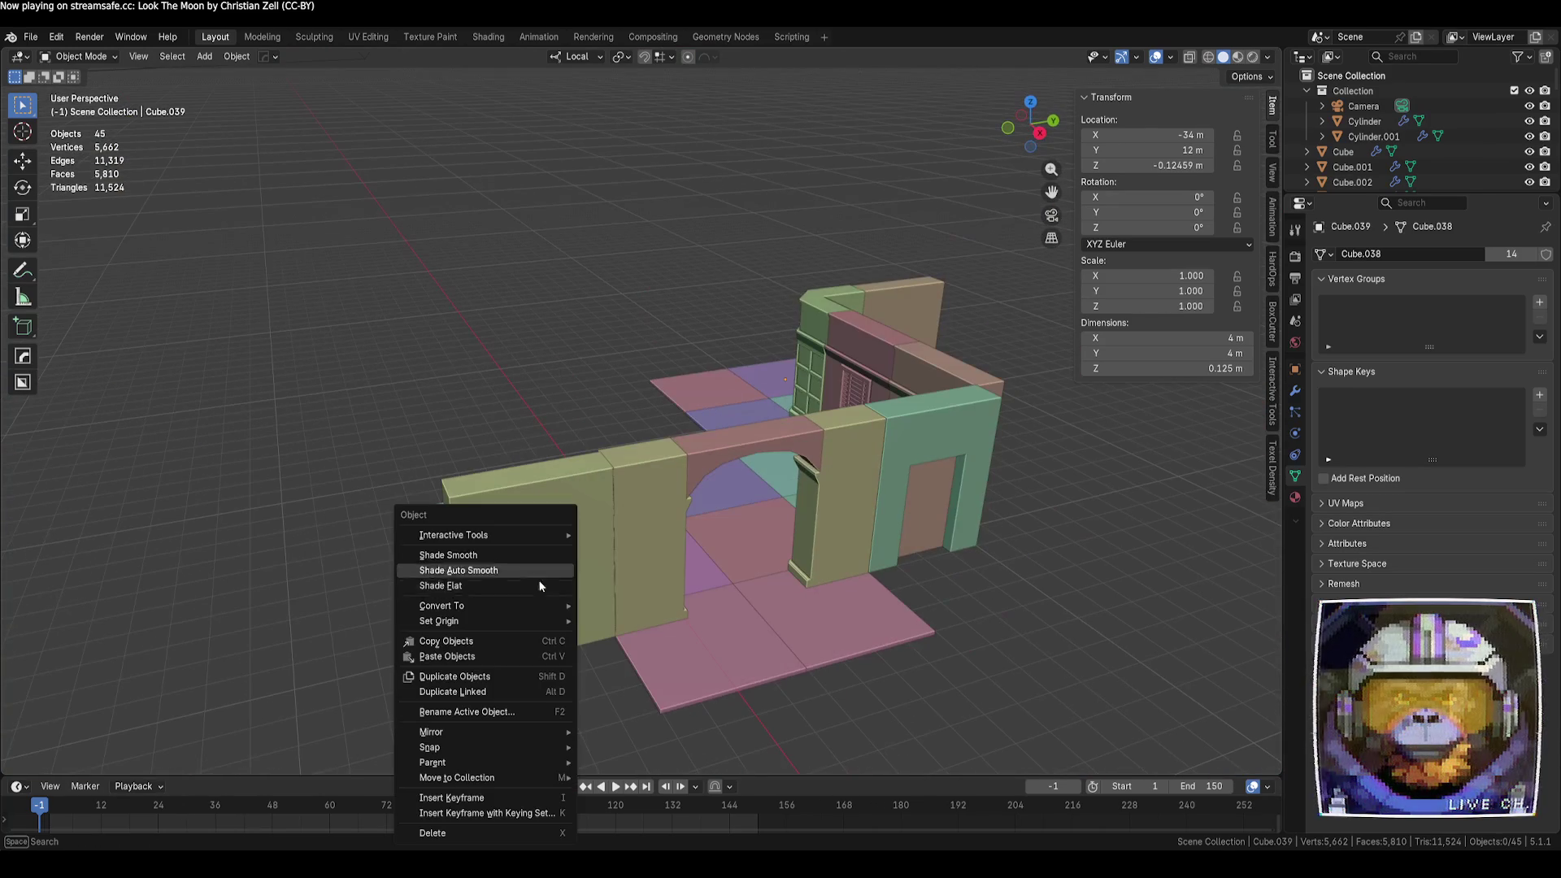
mouse_move(355, 477)
middle_down()
mouse_move(416, 475)
mouse_move(438, 500)
mouse_move(798, 400)
mouse_move(491, 578)
mouse_move(895, 385)
middle_up()
click(416, 475)
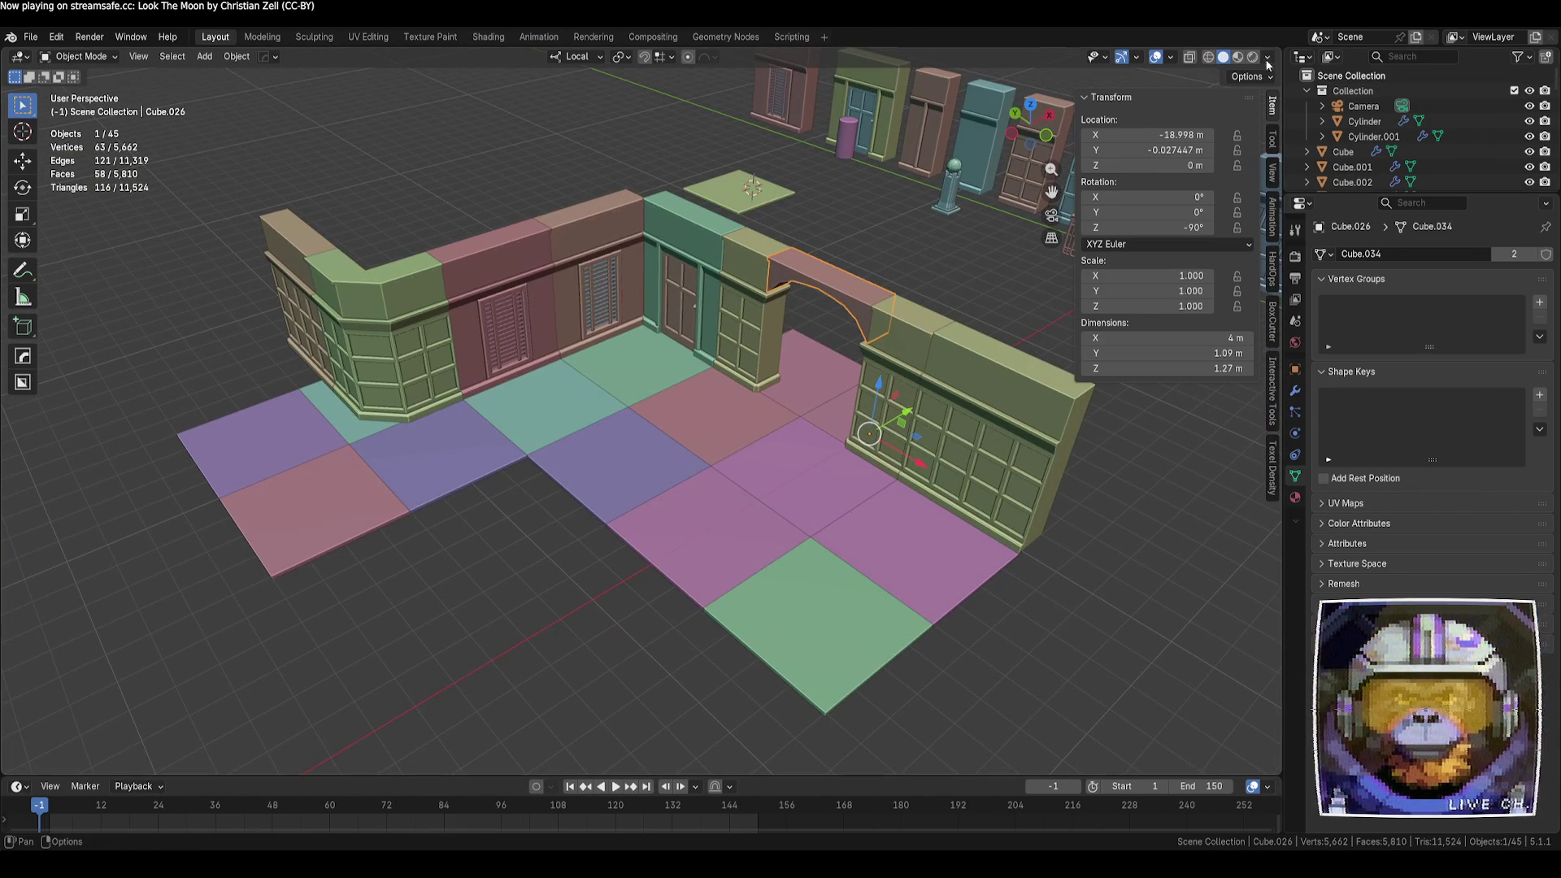
Preview material shading, clear the selection, and return to solid random-colour shading
click(1238, 57)
key(alt+a)
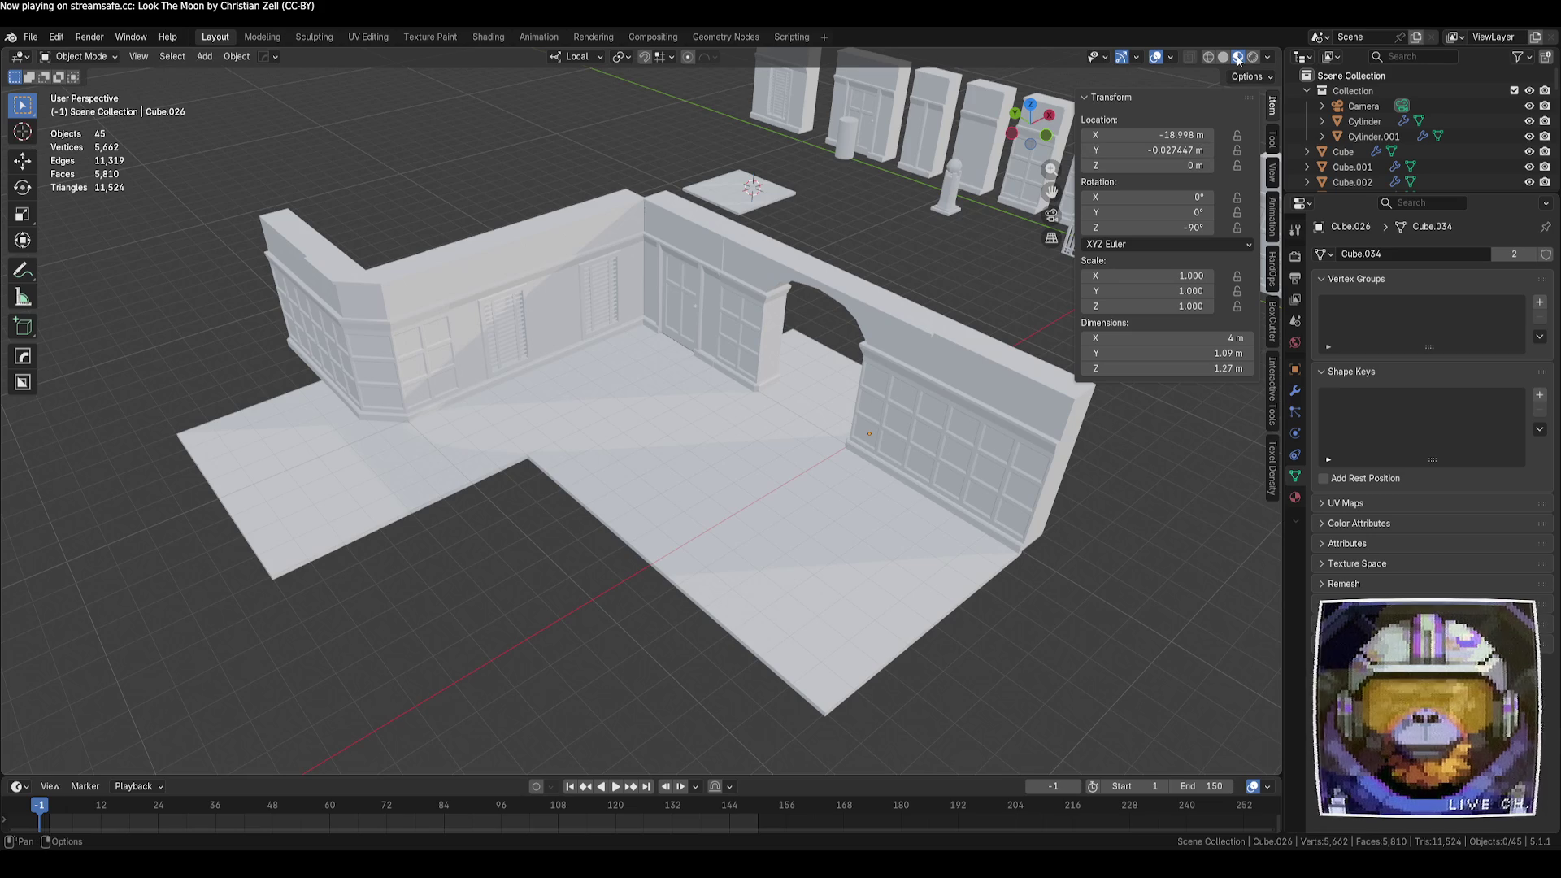
click(1224, 57)
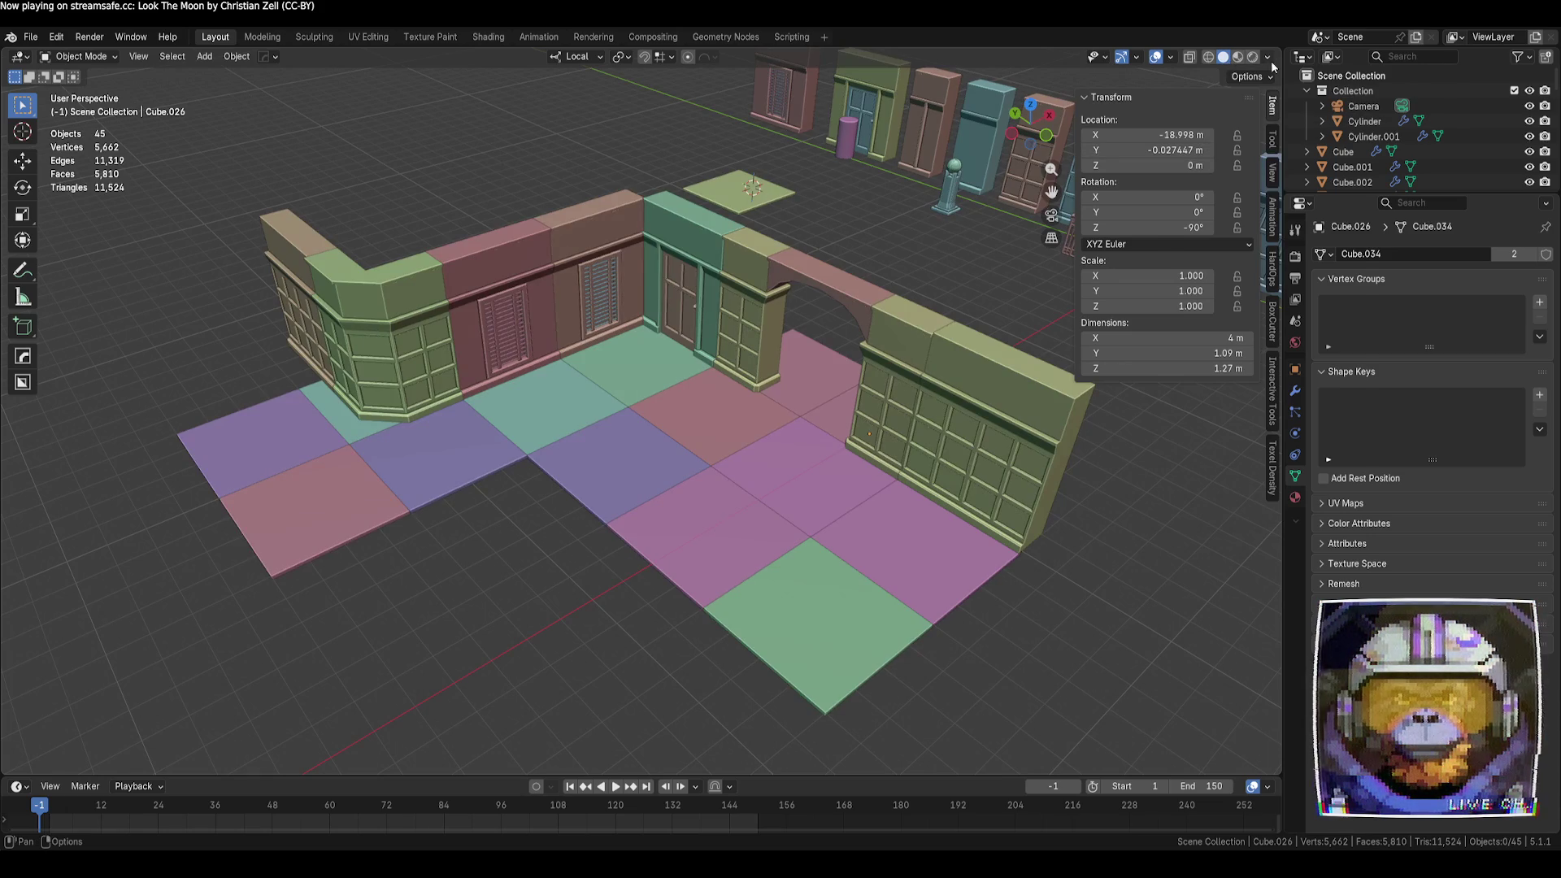
Compare several studio lights for the solid viewport shading
click(1268, 57)
click(1259, 170)
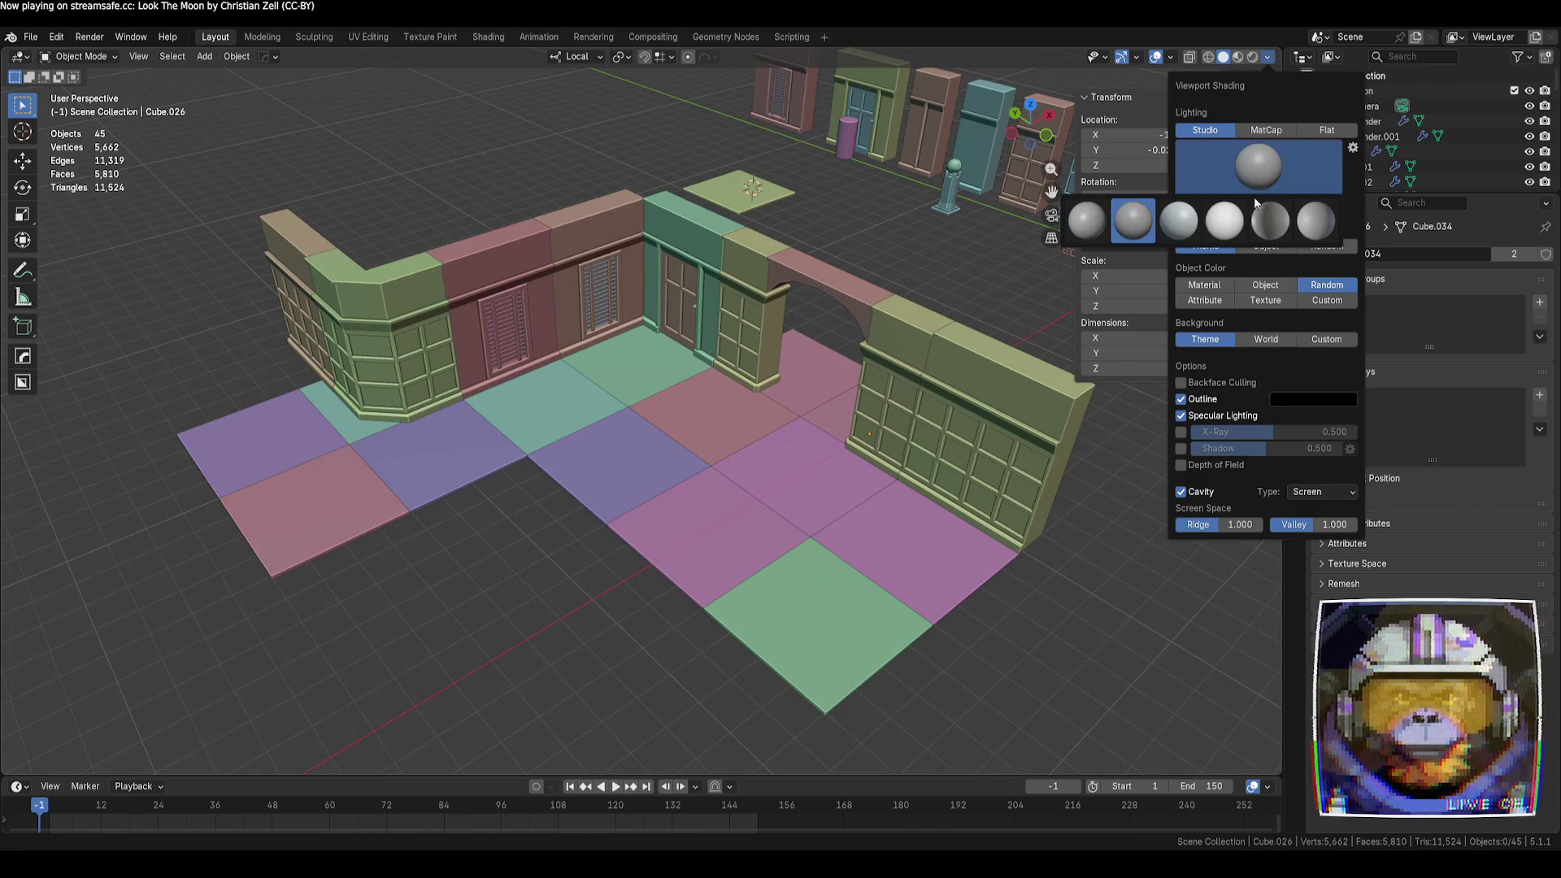
click(1193, 231)
click(1259, 168)
click(1284, 231)
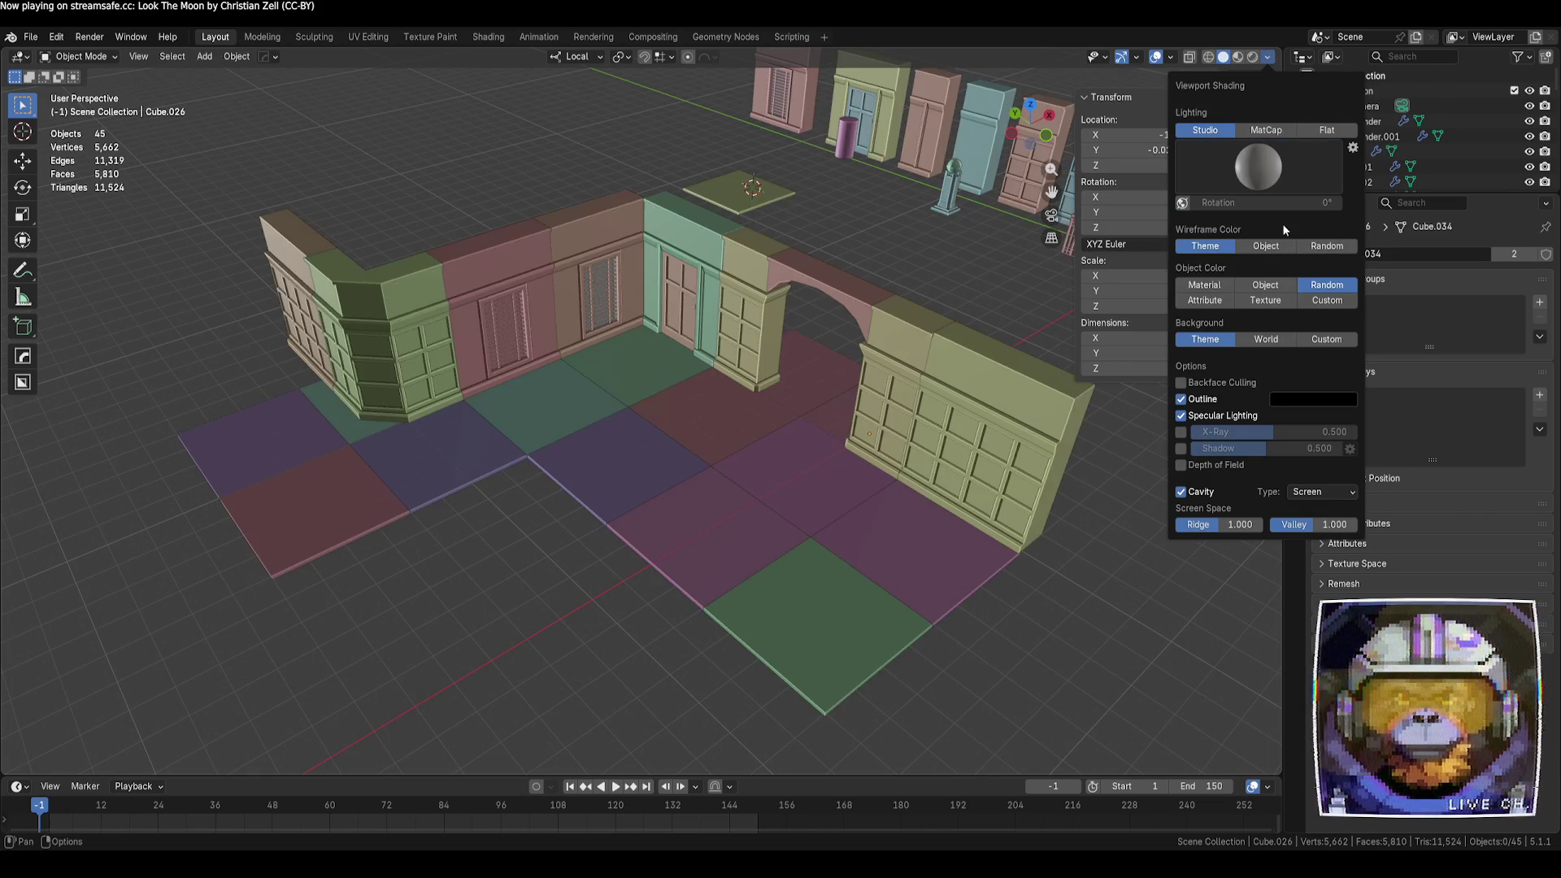
click(1266, 169)
click(1316, 220)
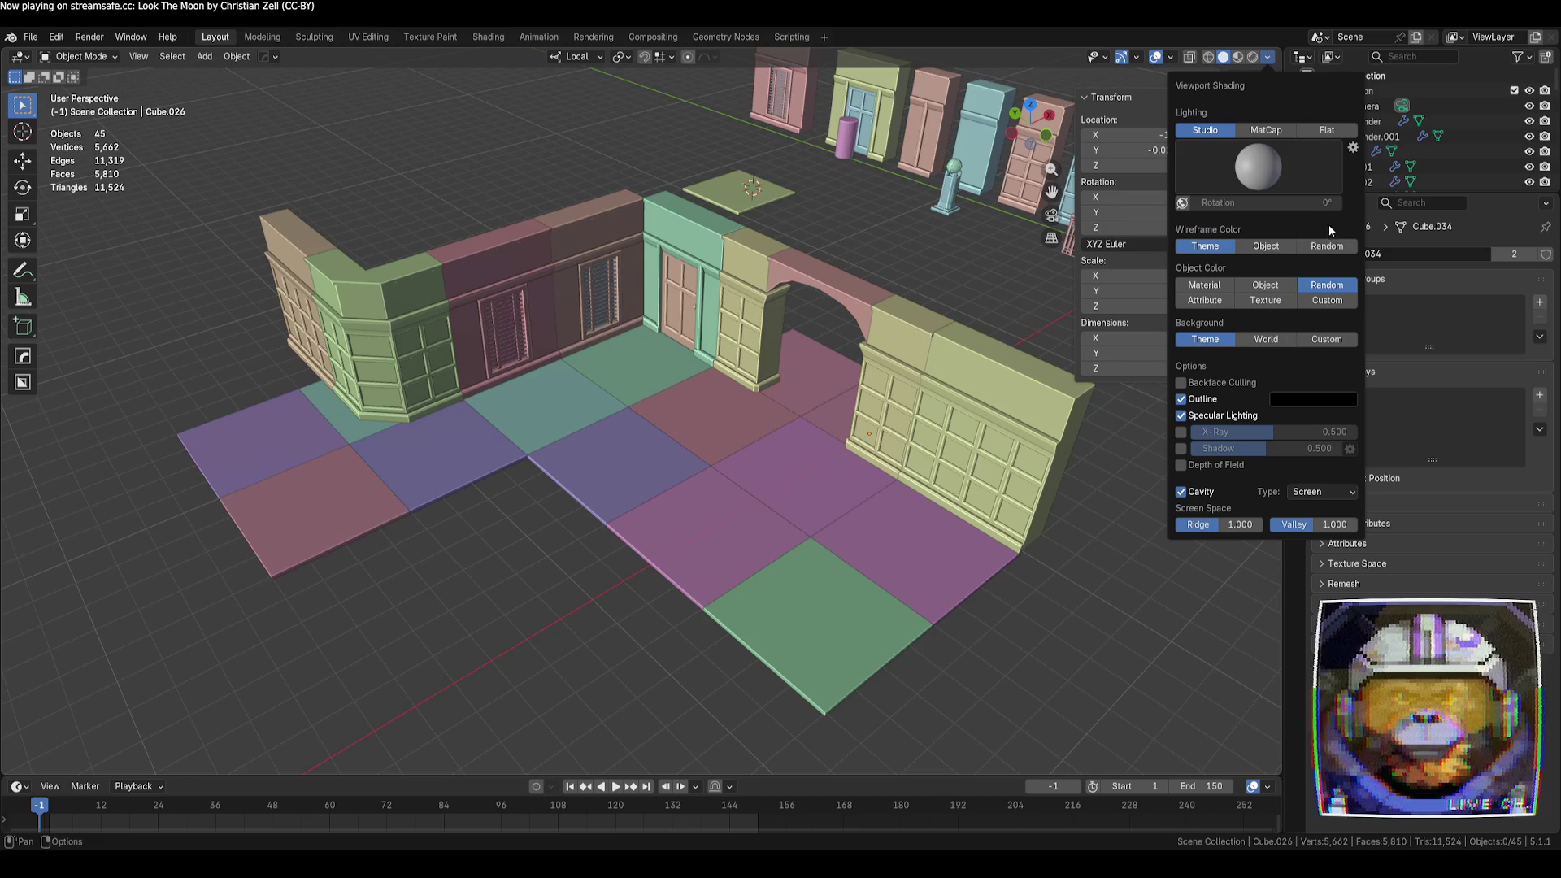
click(1273, 170)
click(1179, 220)
click(1259, 168)
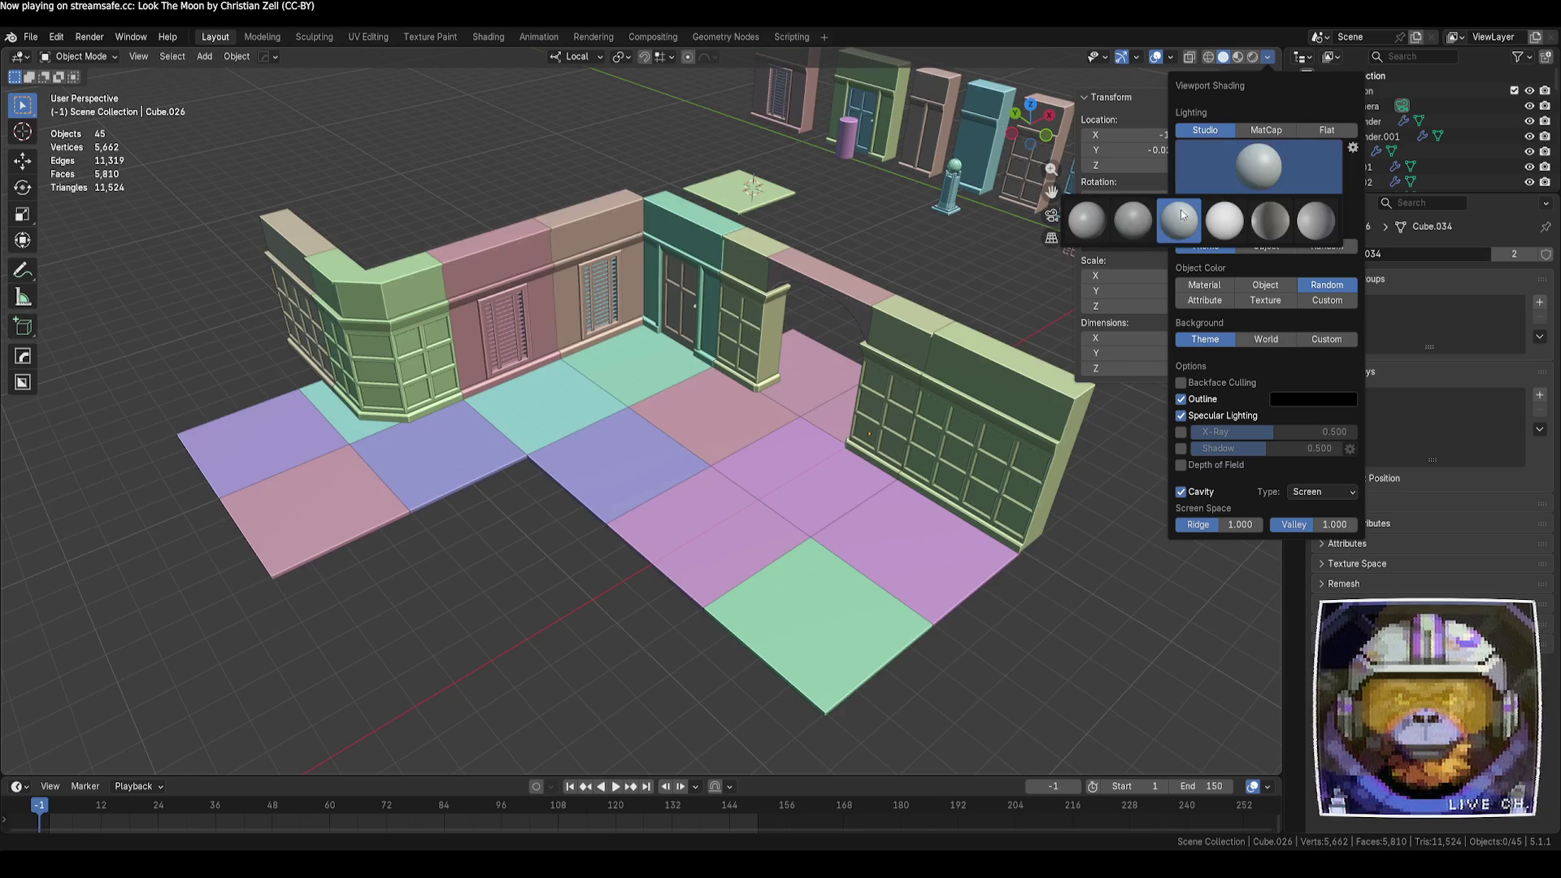
click(1123, 229)
click(1259, 168)
click(1081, 224)
click(1259, 169)
click(1136, 227)
click(1268, 169)
click(1094, 224)
click(1259, 168)
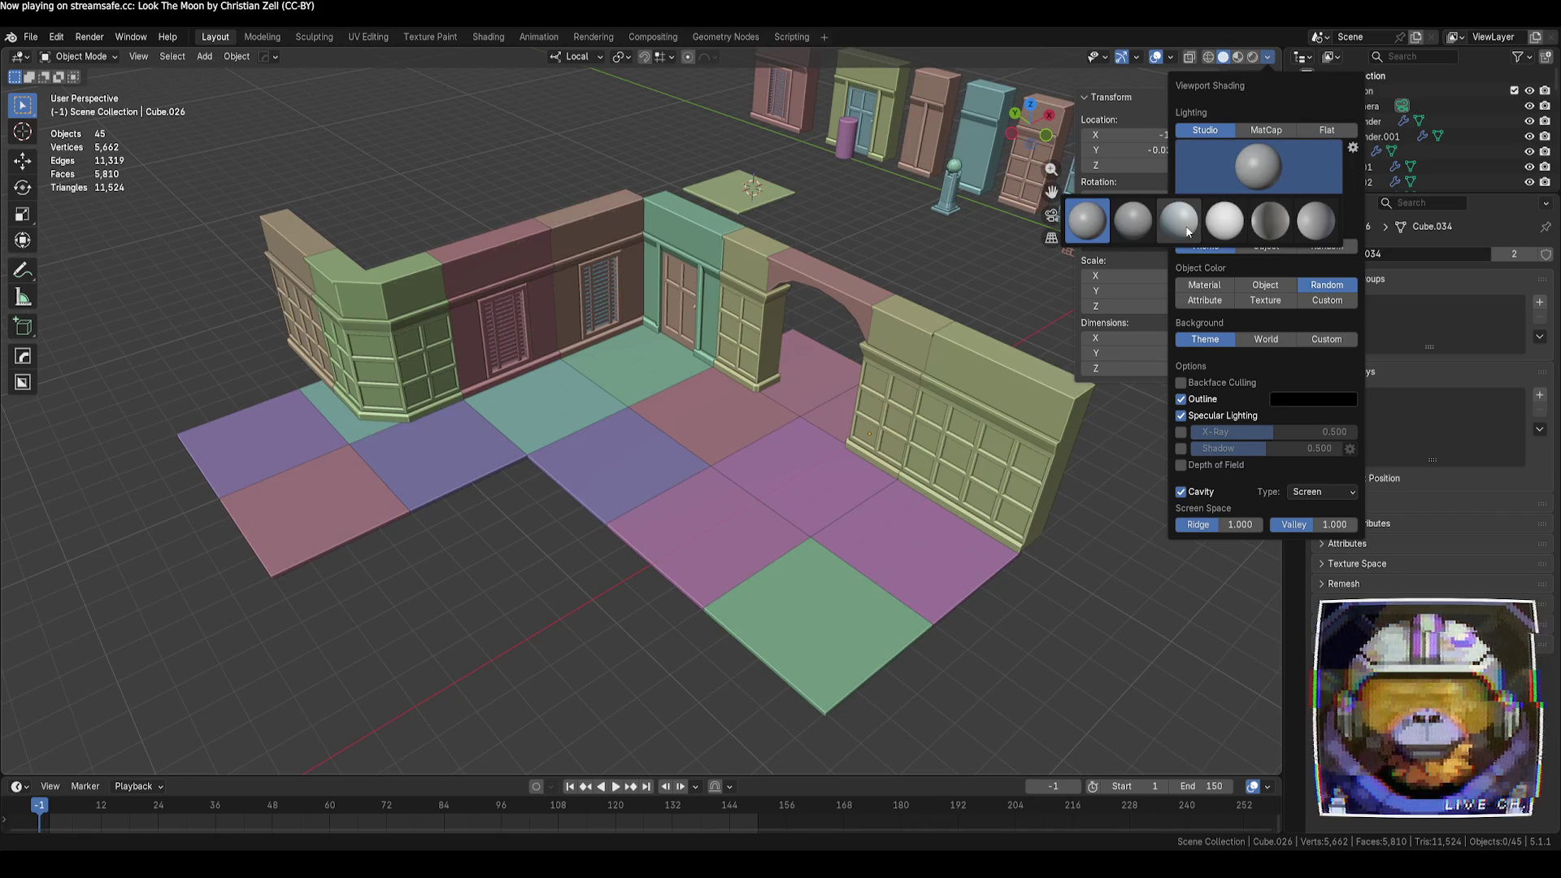
click(1184, 226)
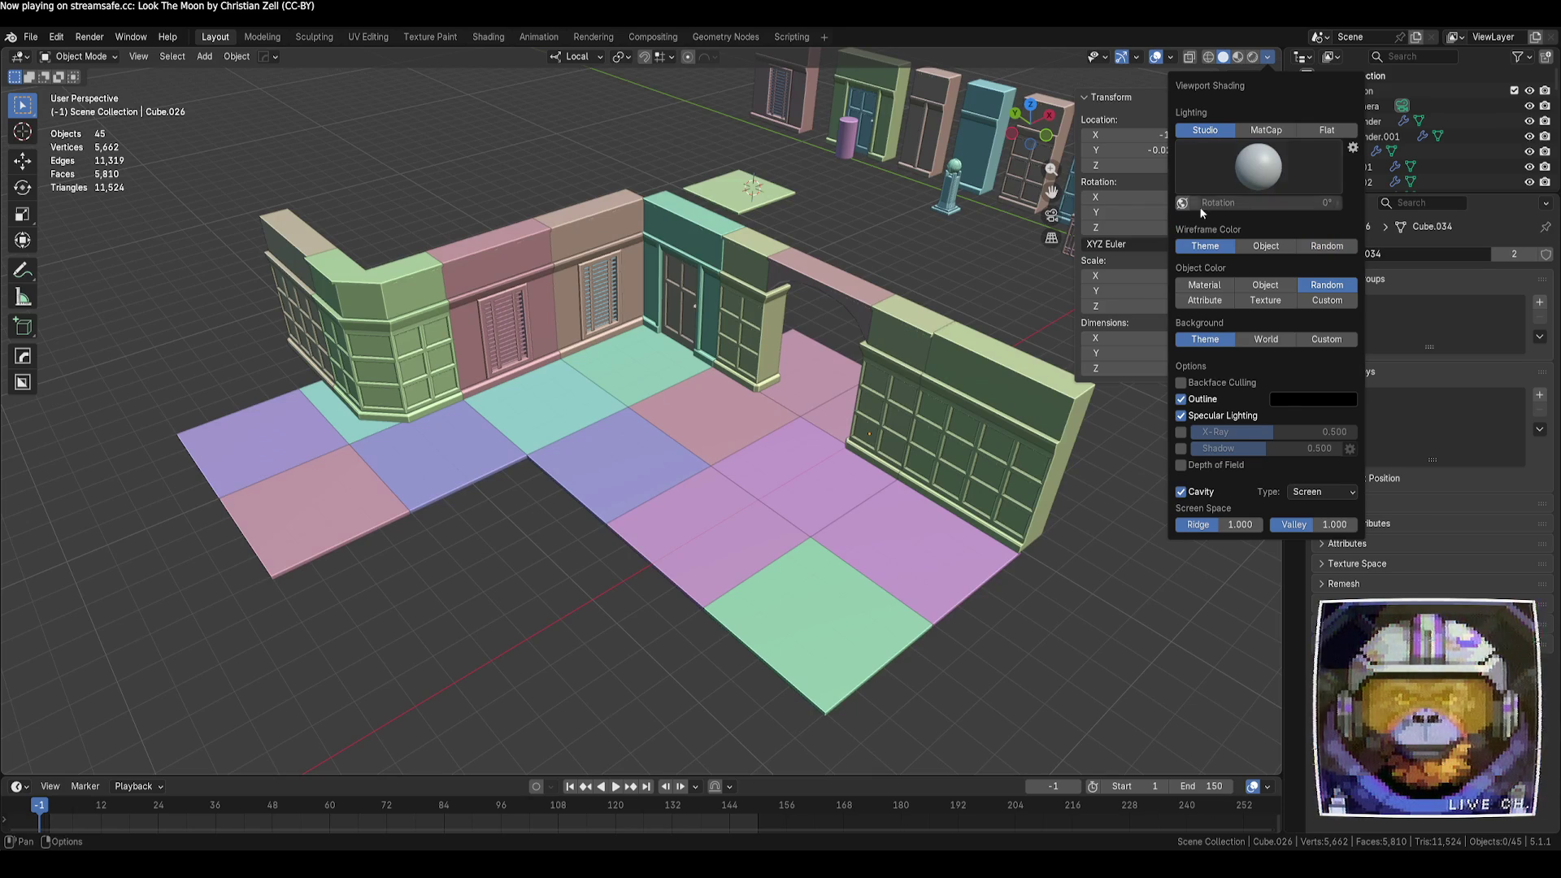
Colour objects by material and settle on a brighter, lighter studio light
click(1222, 285)
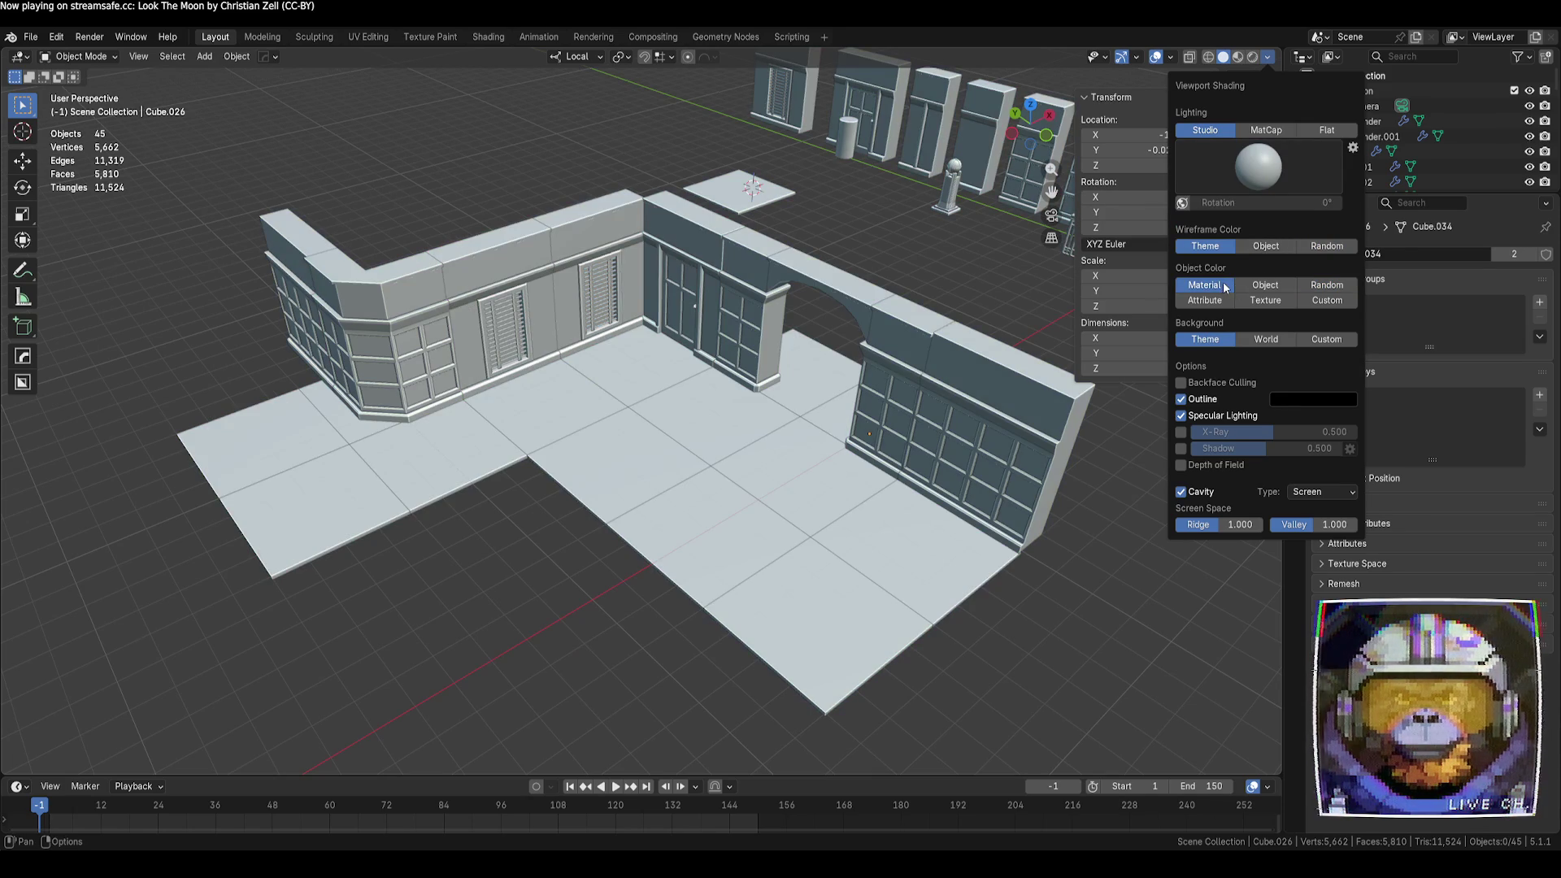
click(1259, 168)
click(1086, 225)
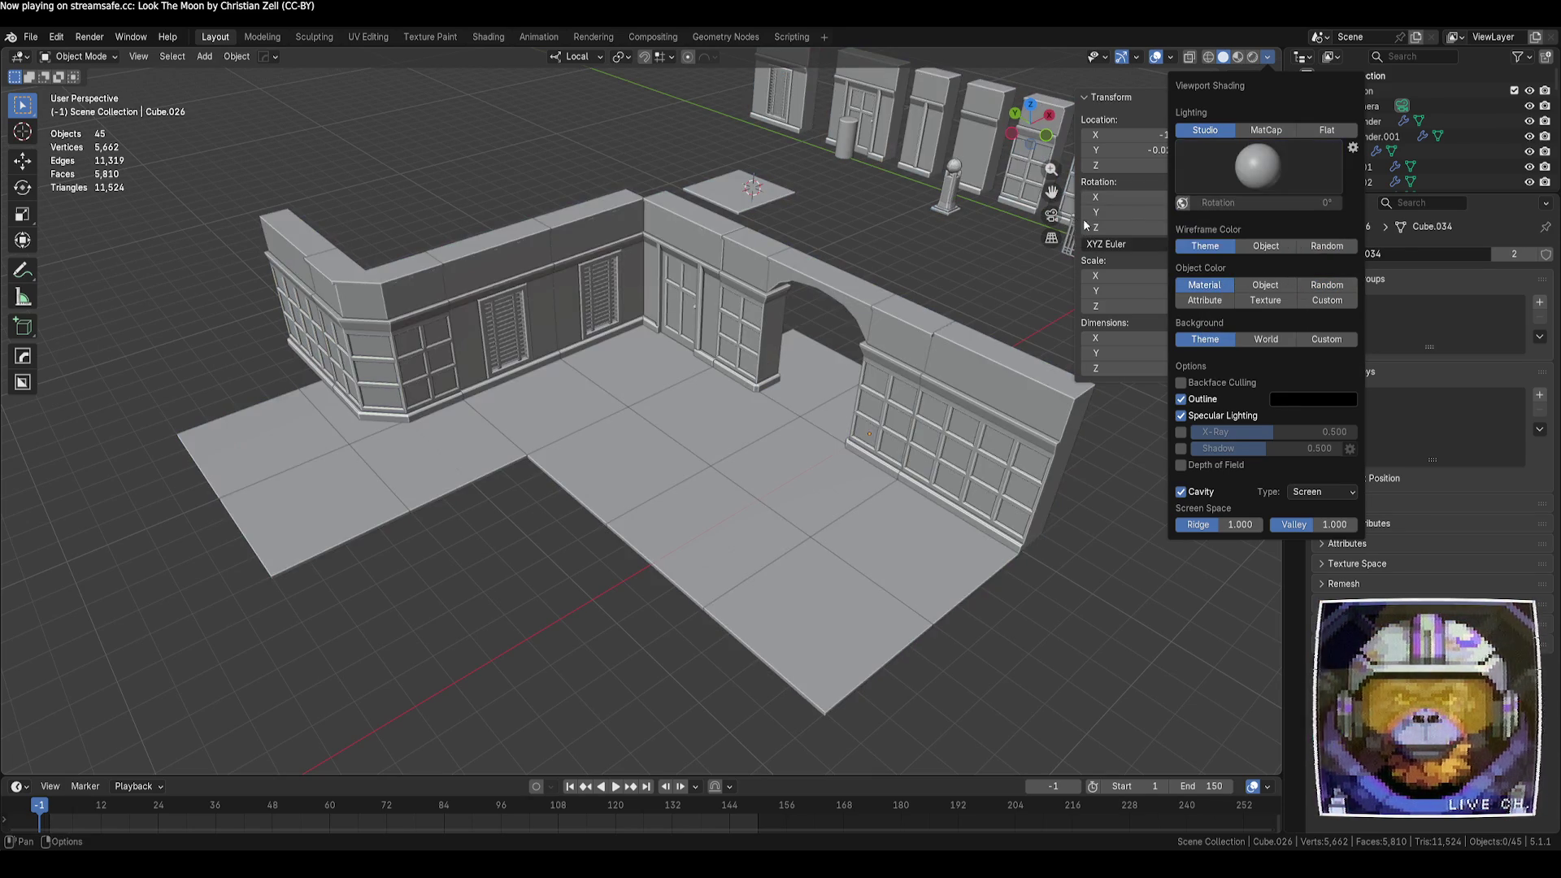
click(1259, 168)
click(1132, 222)
click(1259, 169)
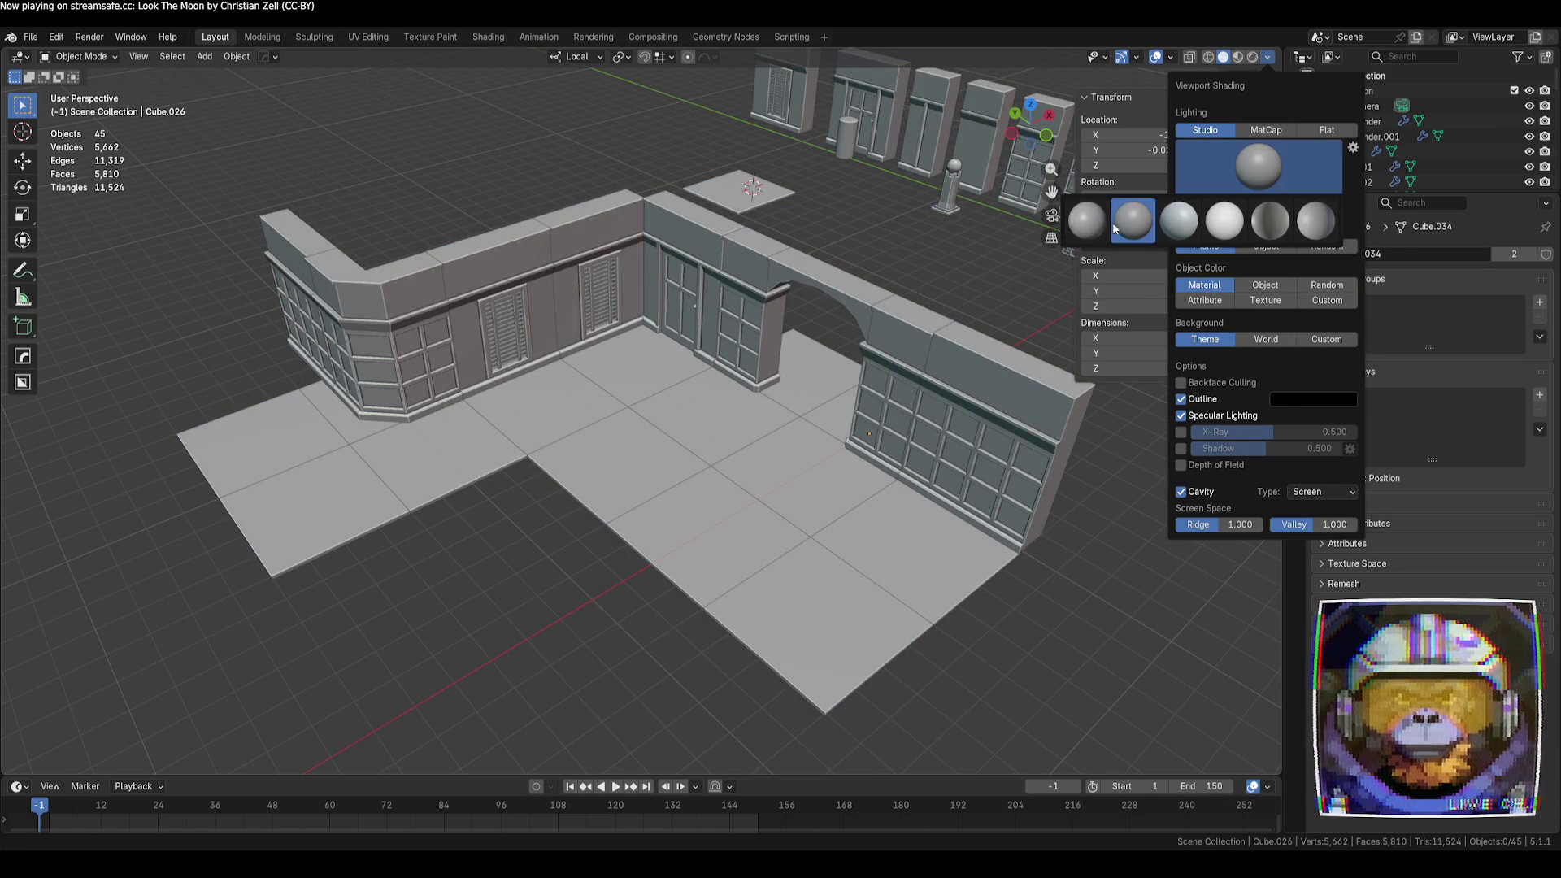
click(1178, 233)
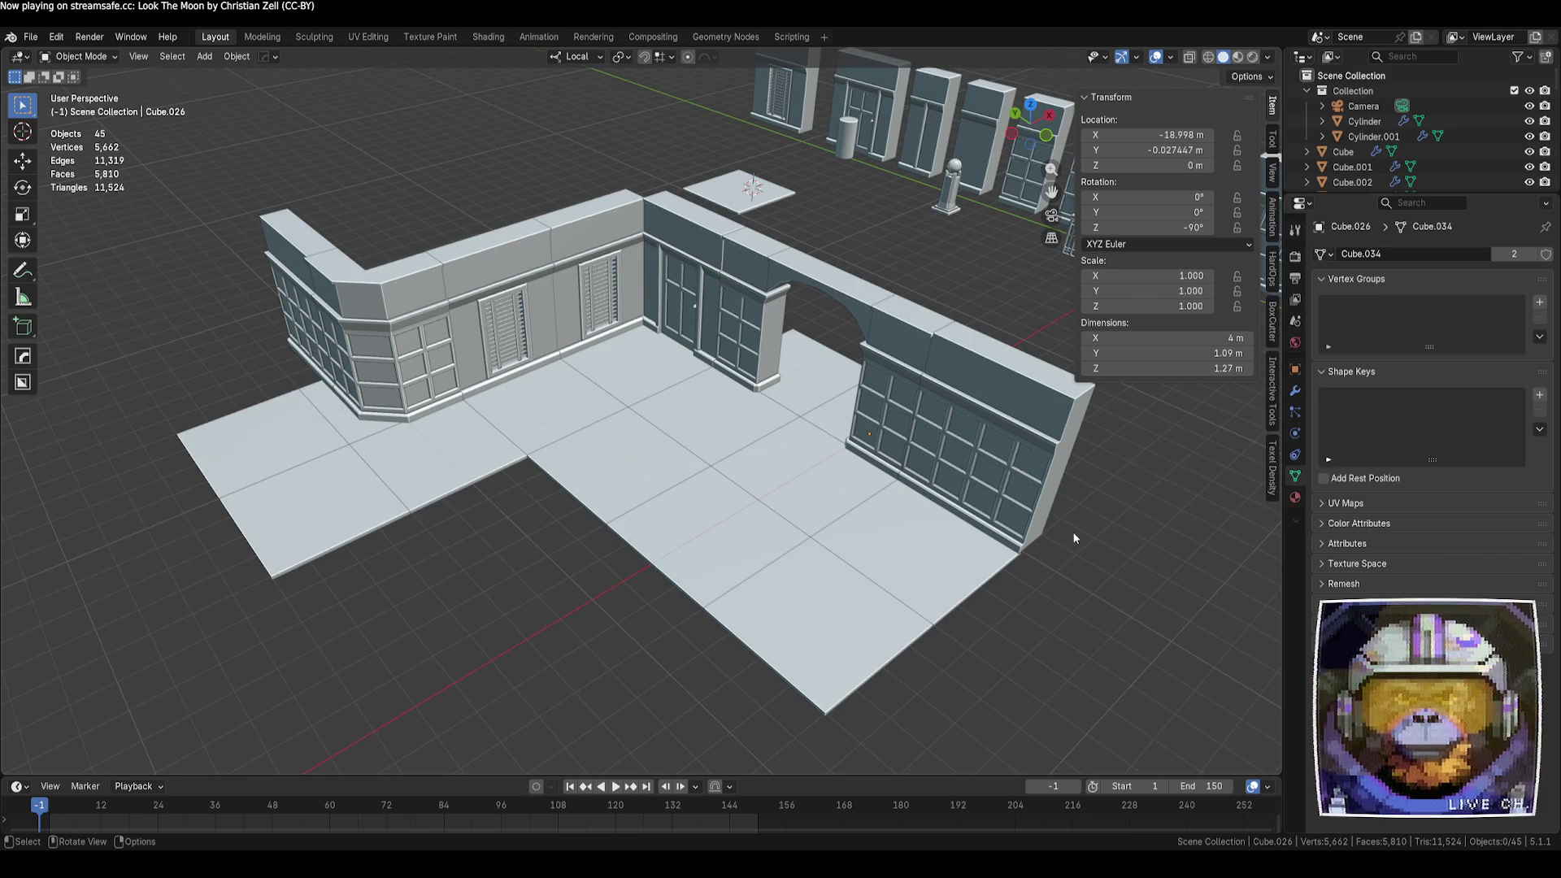
View the room through the camera, zoom out, and select the left-end wall piece
middle_drag(1079, 540, 1080, 540)
key(KP_0)
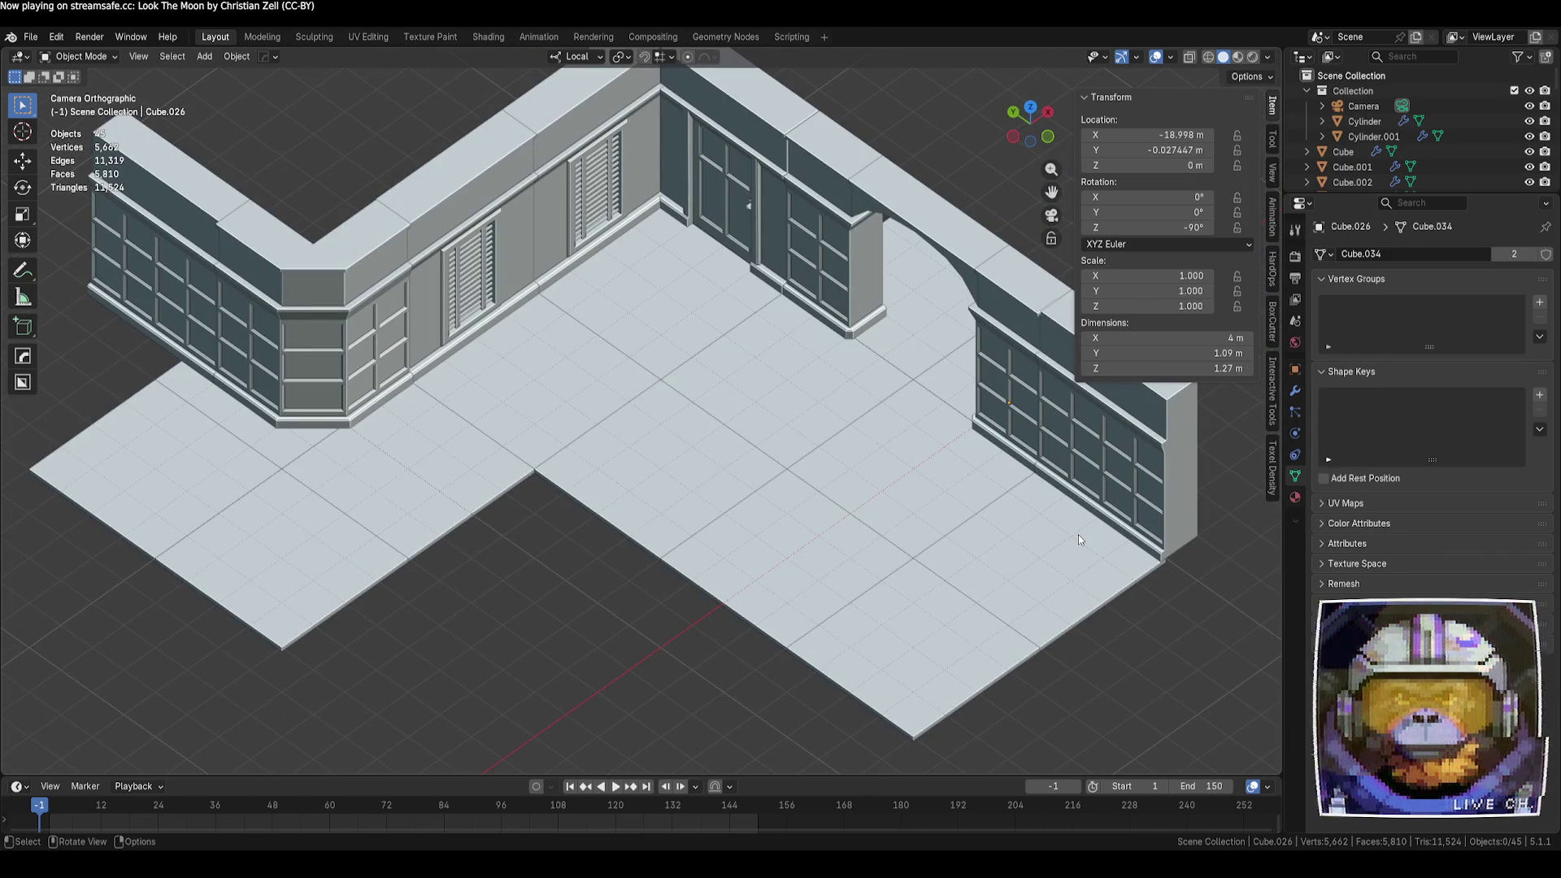
scroll(1023, 513, down, 3)
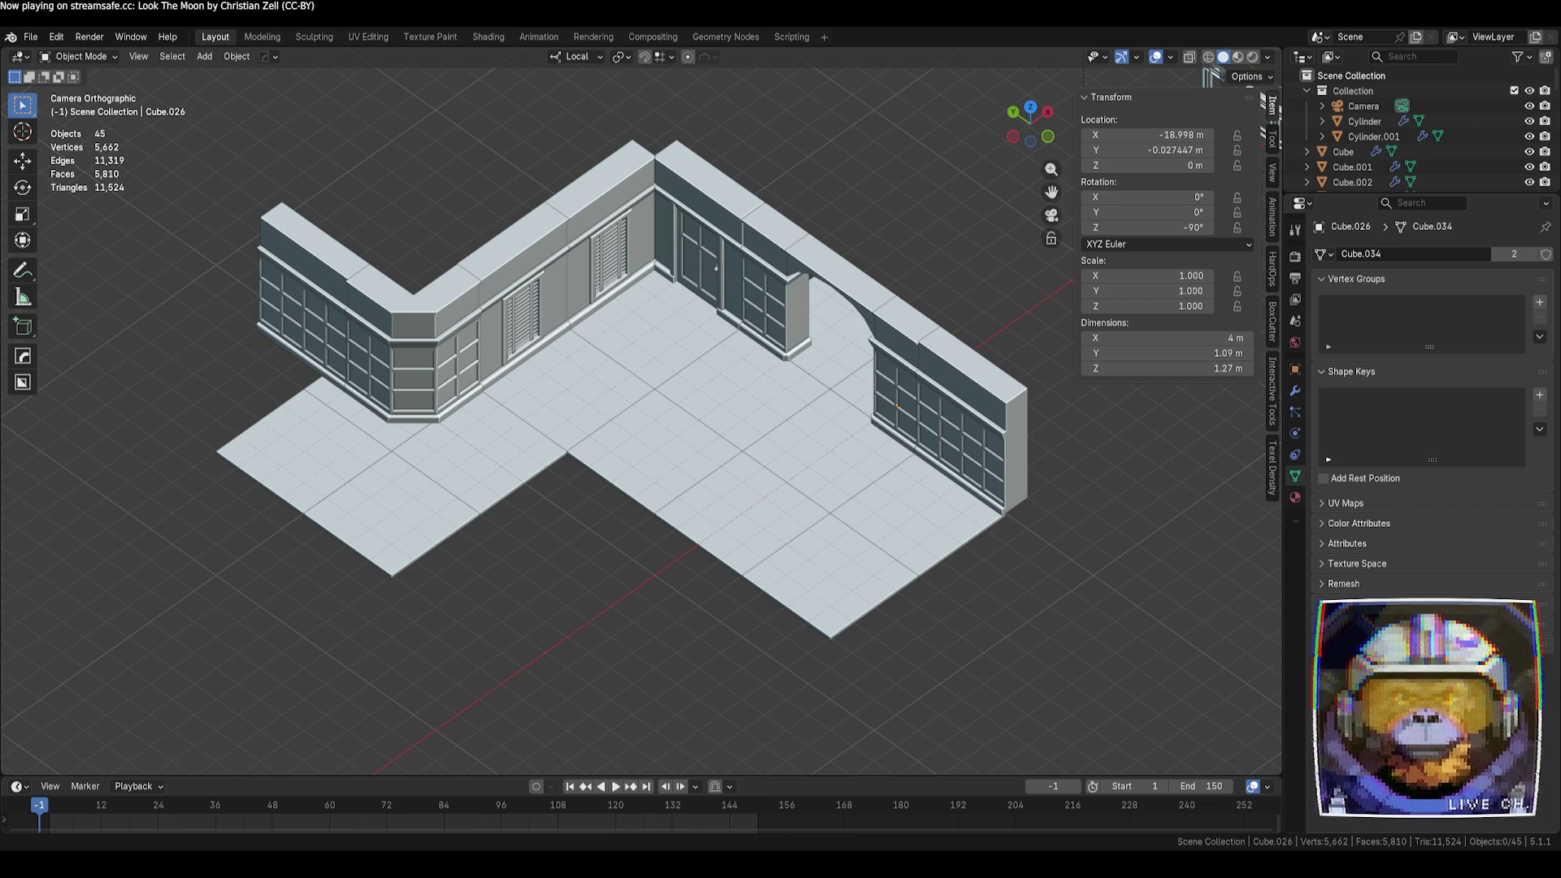
click(284, 291)
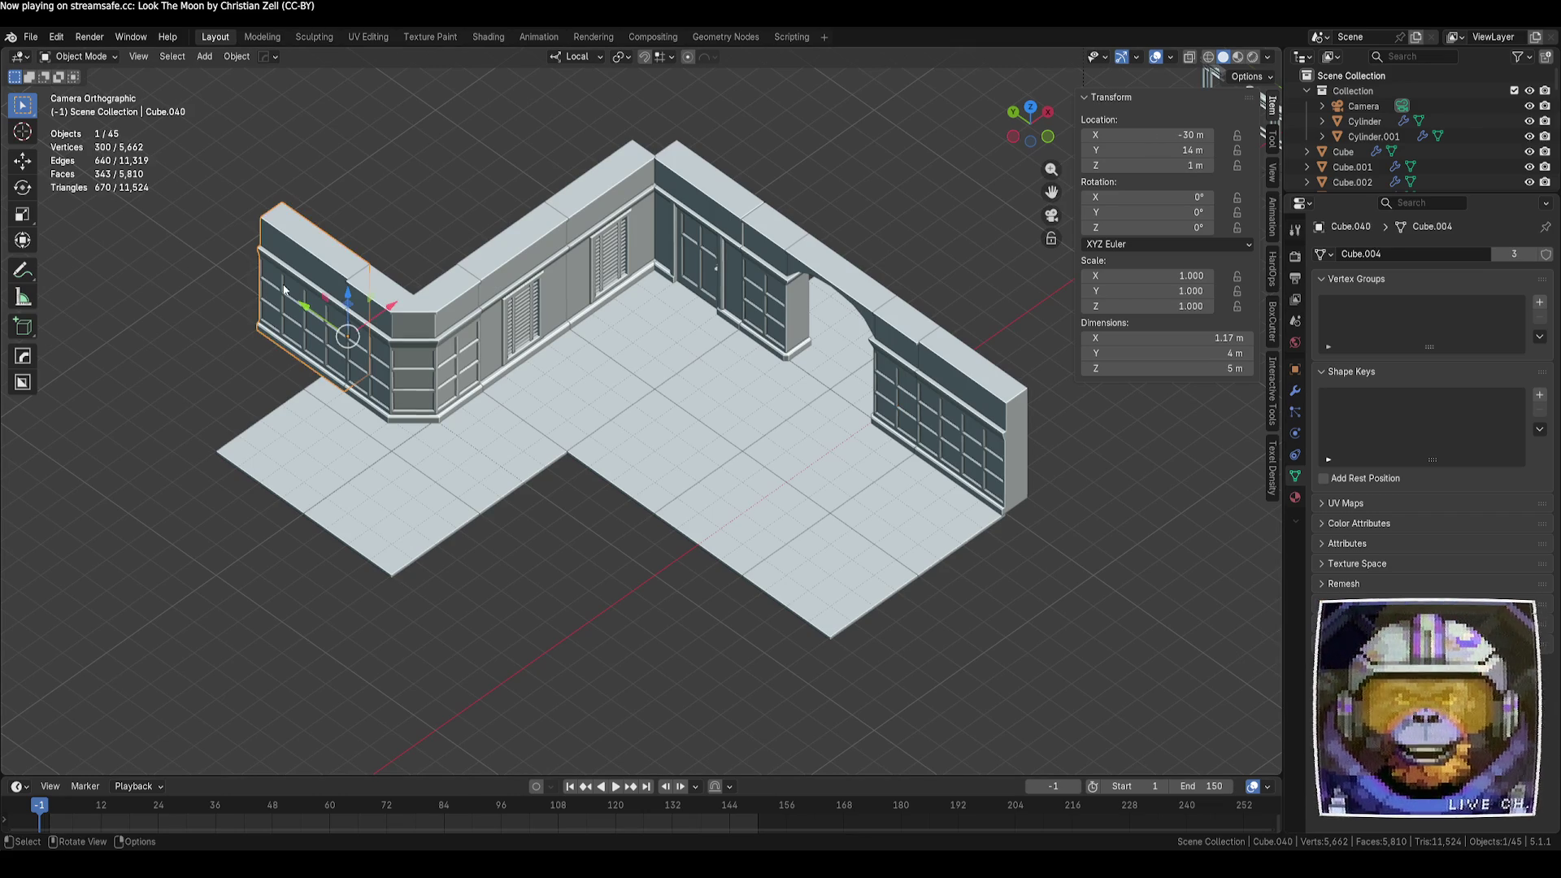
Delete the left-end wall piece and make a linked copy of a tall window cabinet from the kit row
key(Delete)
scroll(410, 278, down, 2)
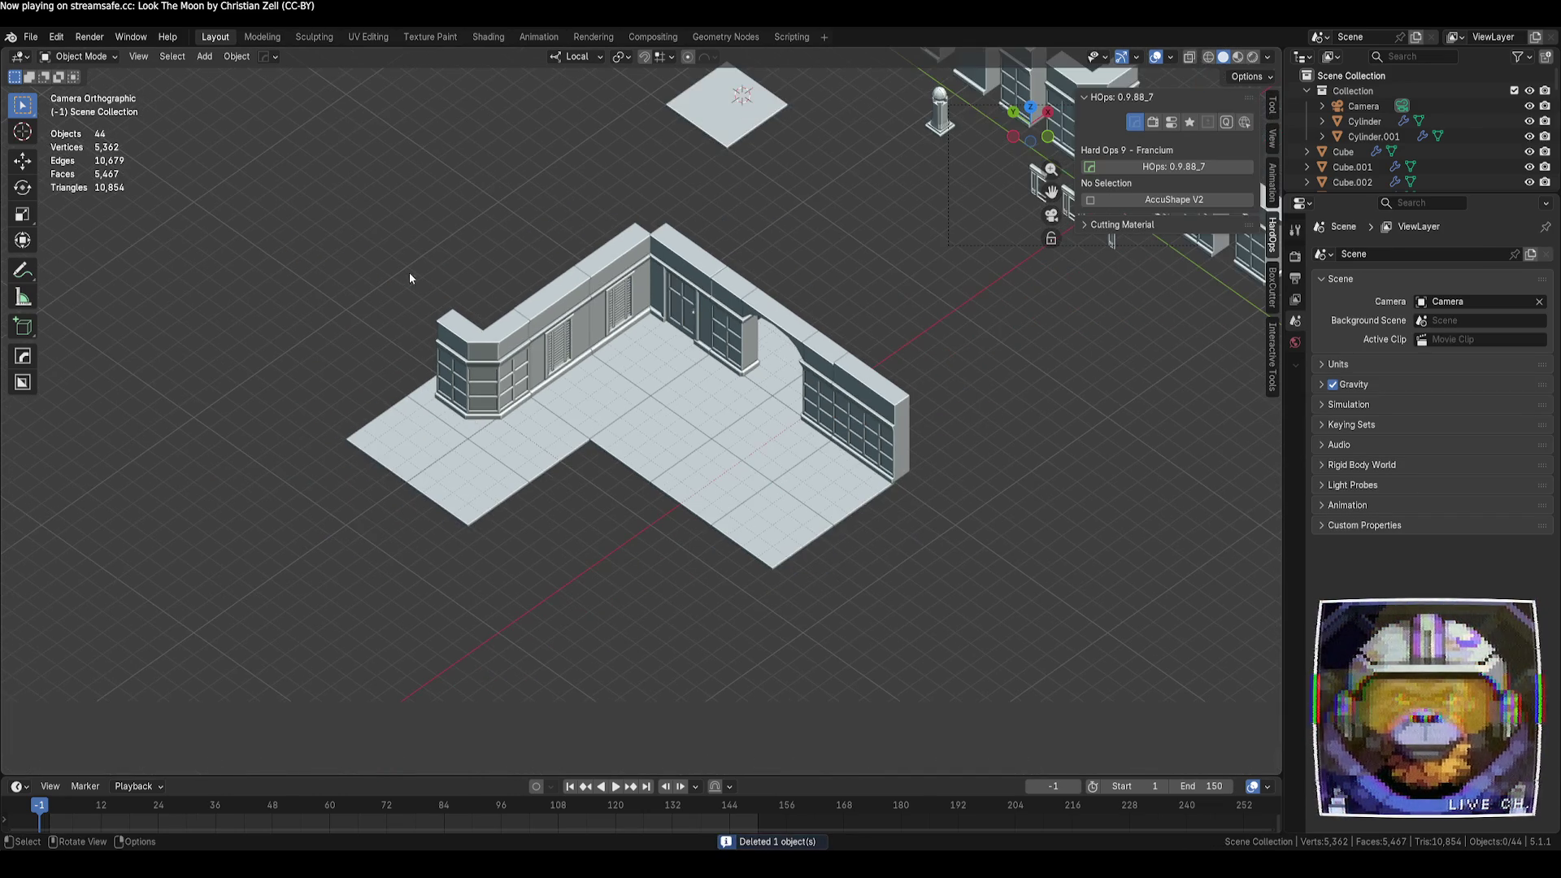
mouse_move(637, 210)
shift+middle_down()
mouse_move(610, 256)
mouse_move(701, 348)
mouse_move(705, 299)
shift+middle_up()
click(915, 244)
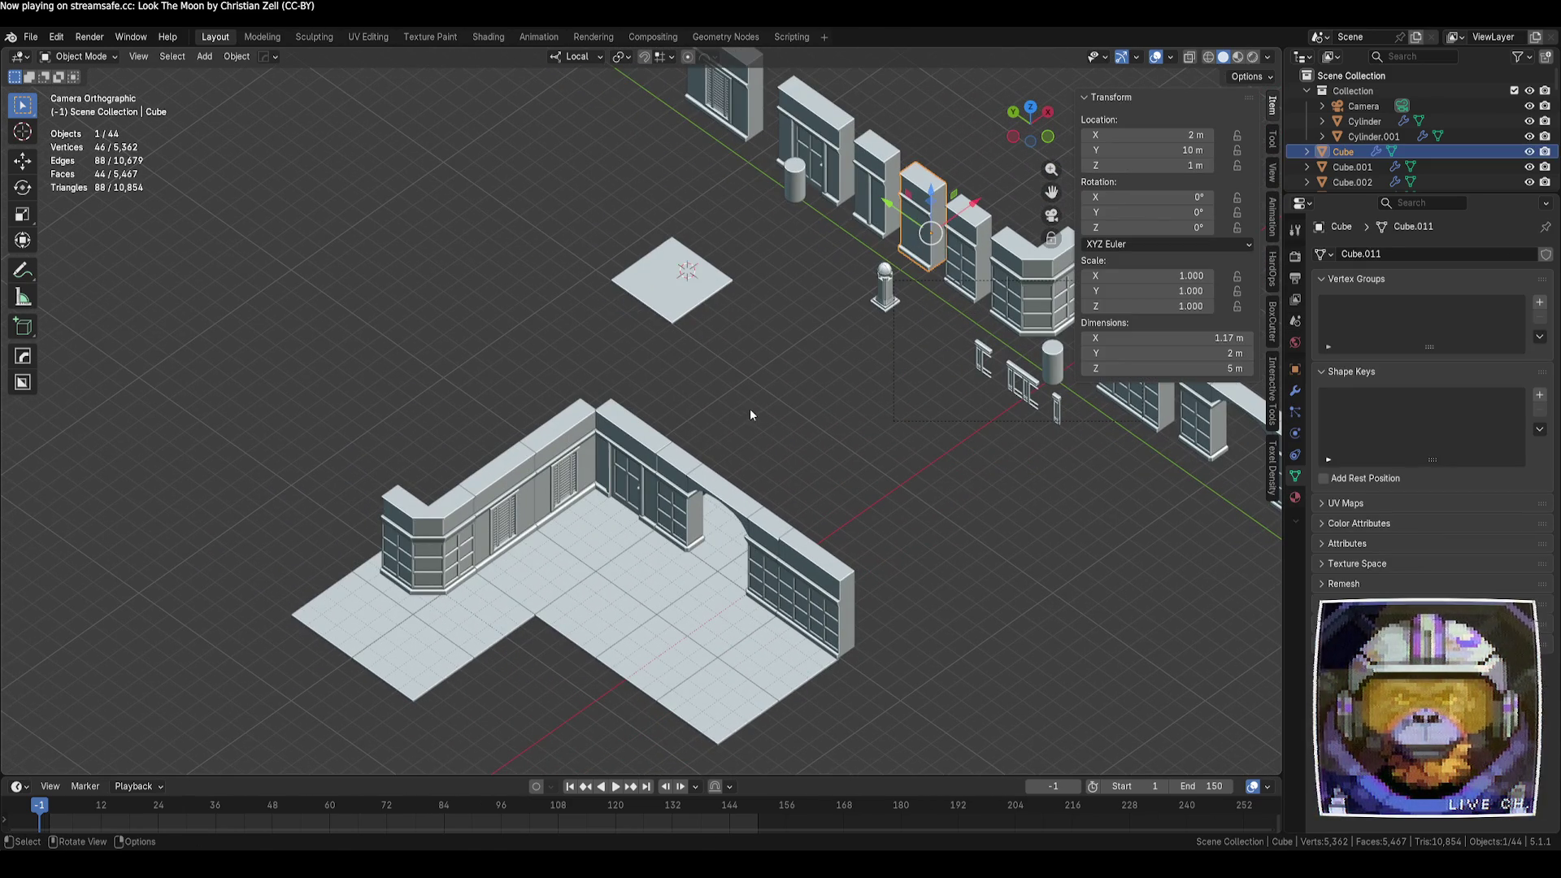
key(alt+d)
right_click(230, 631)
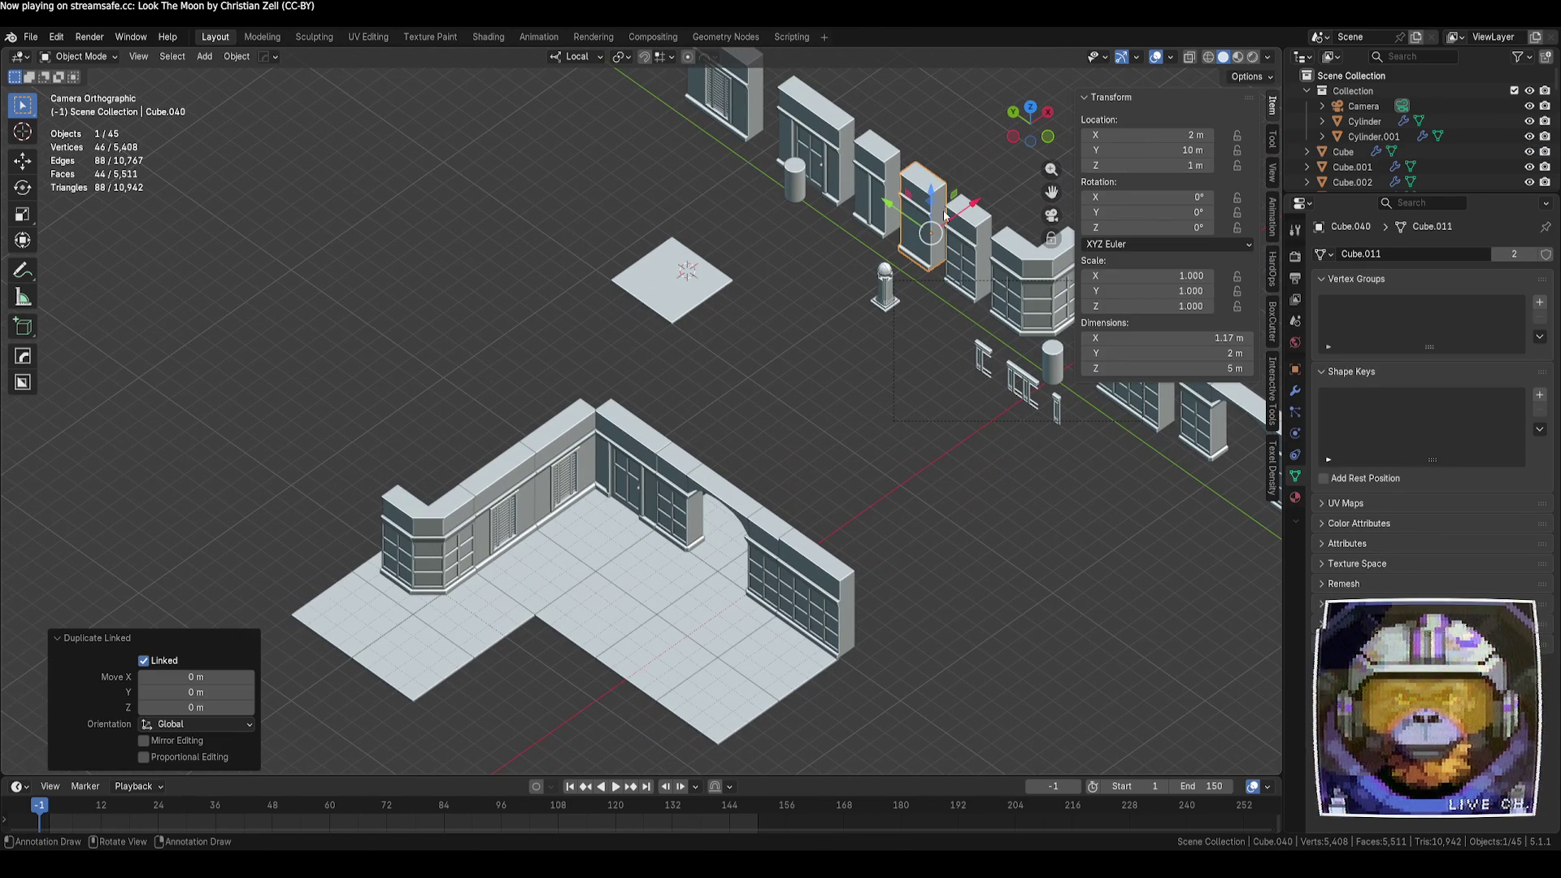
Move the cabinet copy to the room's left corner at X −30 m and return to camera view
key(g)
key(shift+z)
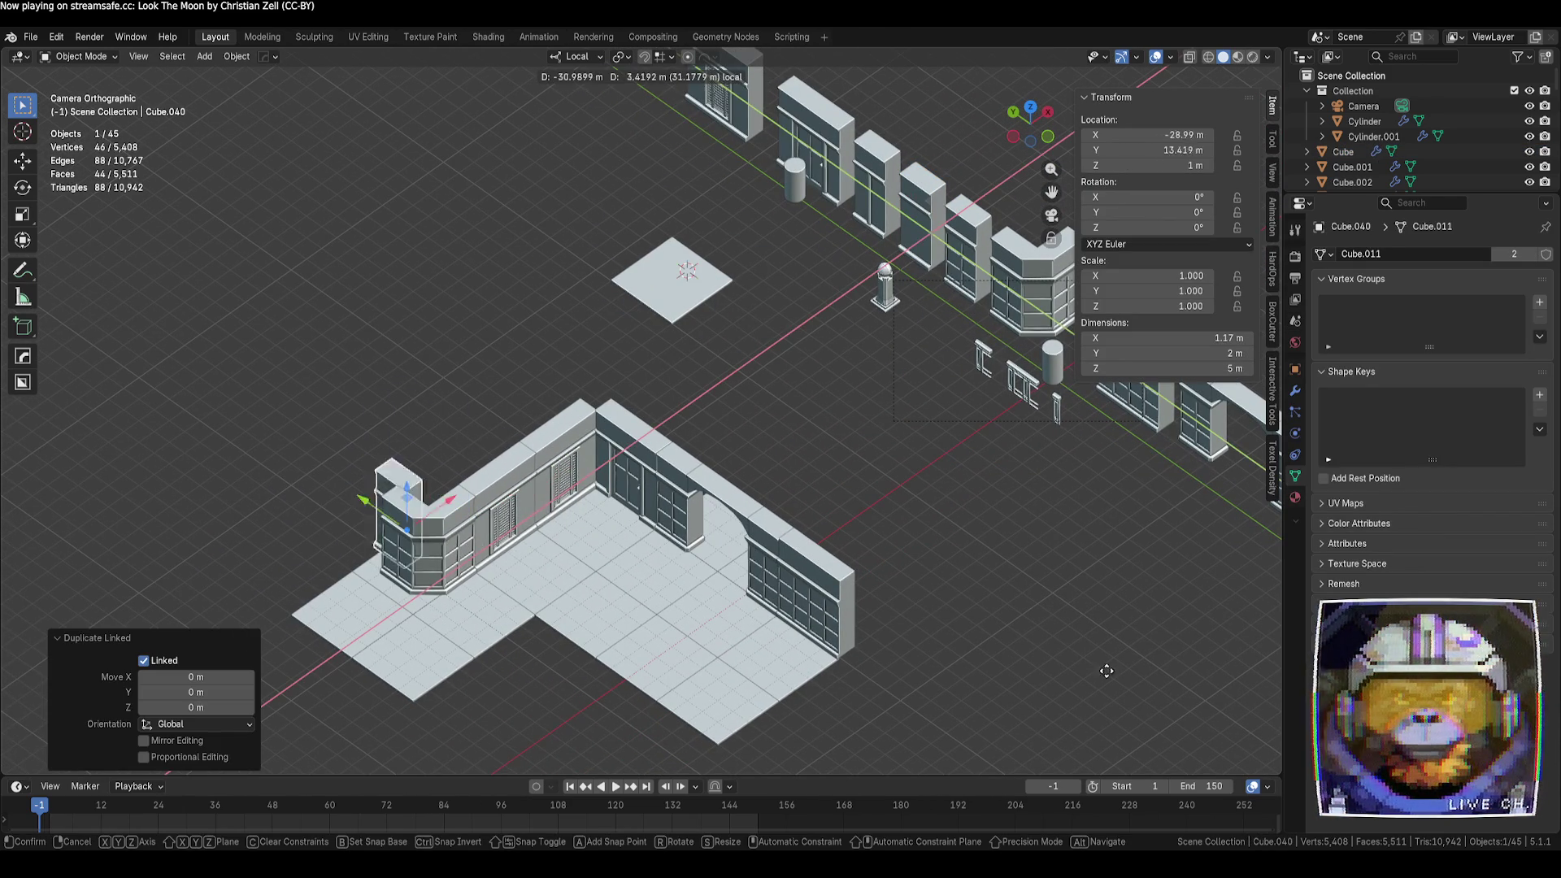
click(1049, 721)
mouse_move(750, 704)
middle_down()
mouse_move(709, 651)
mouse_move(670, 667)
mouse_move(1049, 364)
mouse_move(782, 542)
middle_up()
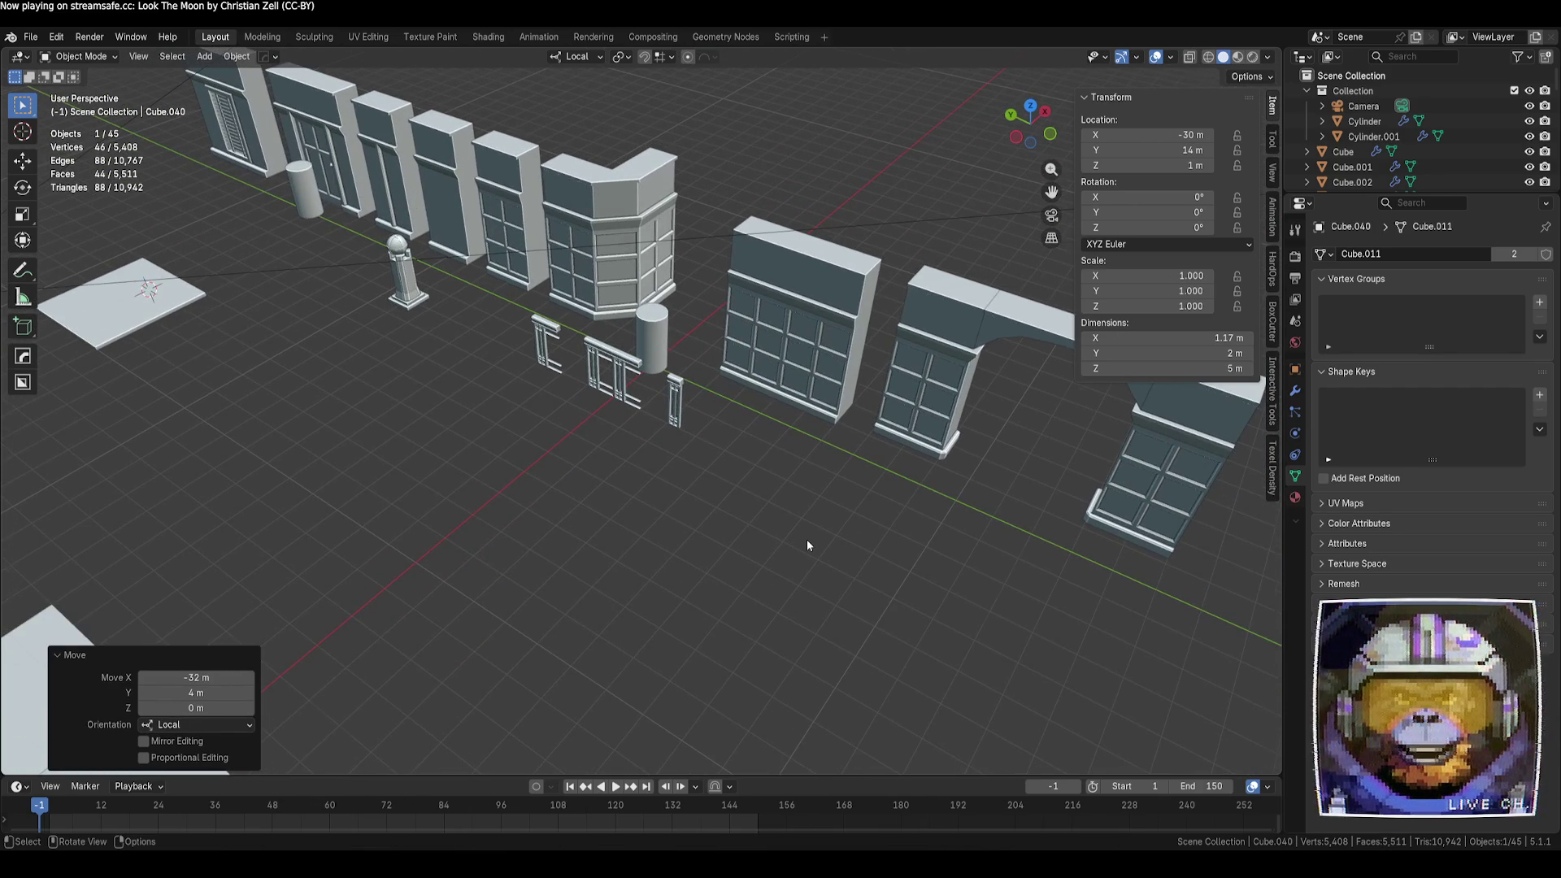
key(KP_0)
scroll(803, 544, up, 5)
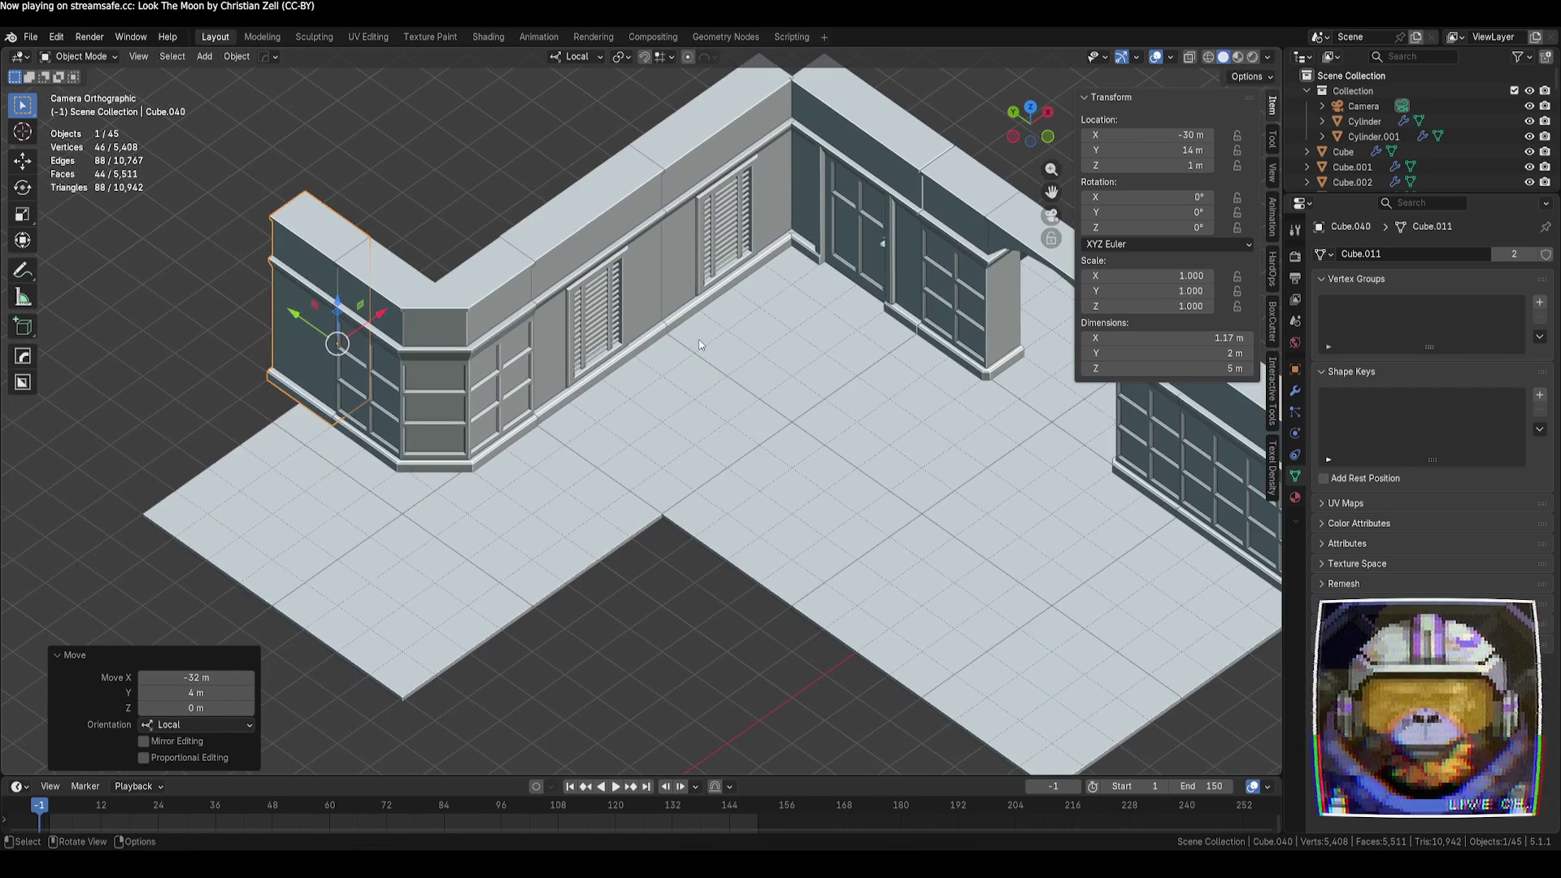
Linked-duplicate the corner cabinet and slide it along to lengthen the left wall
key(alt+d)
right_click(319, 340)
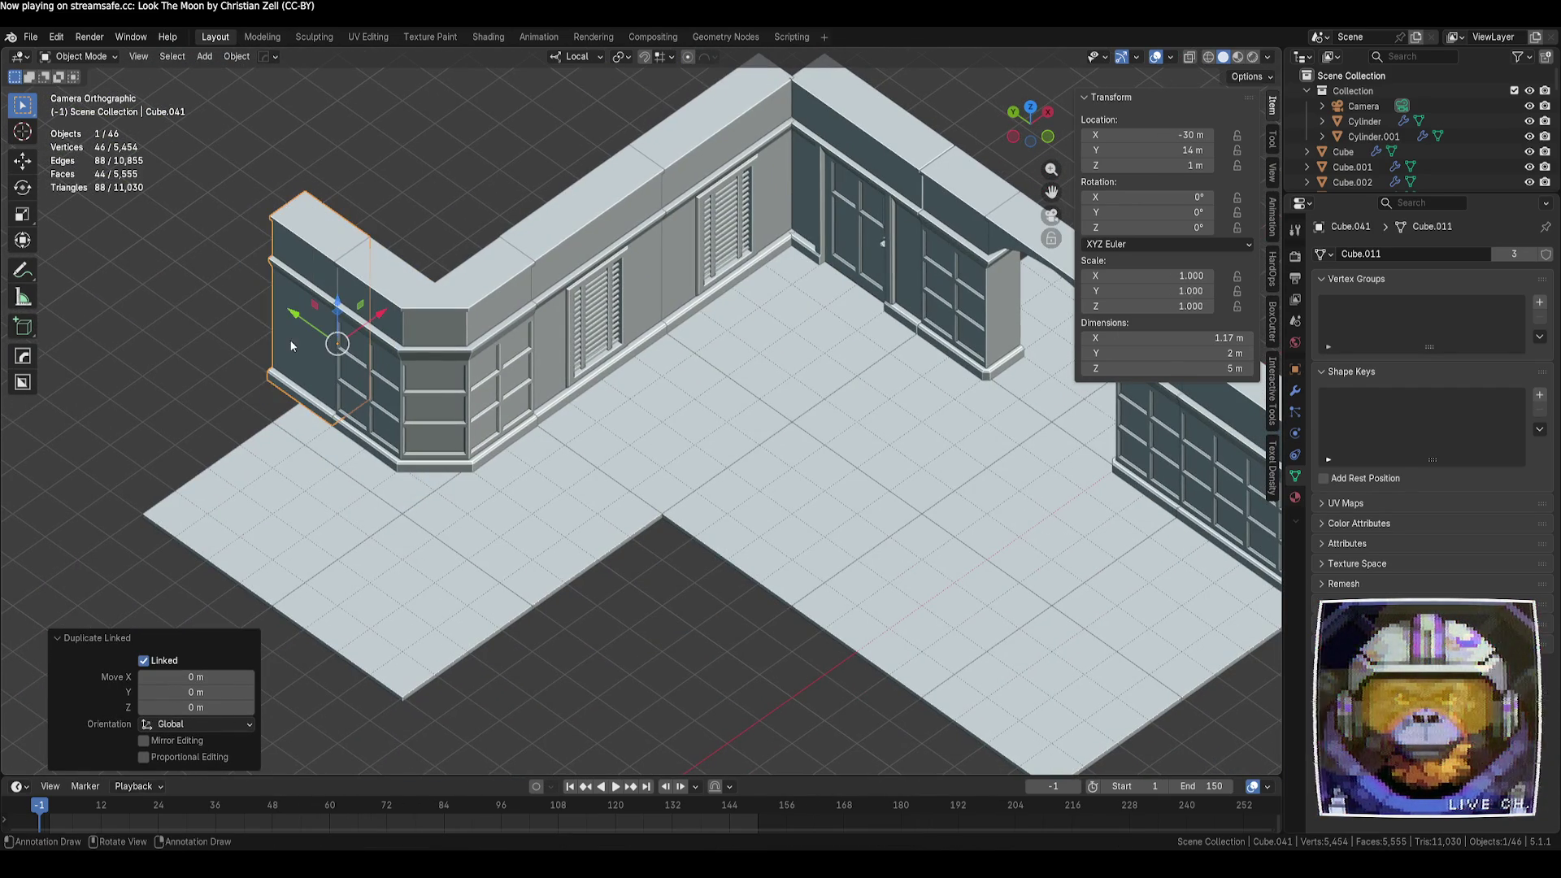
key(g)
click(224, 287)
Linked-duplicate two floor tiles and place them 4 m along Y beneath the extended wall
click(336, 482)
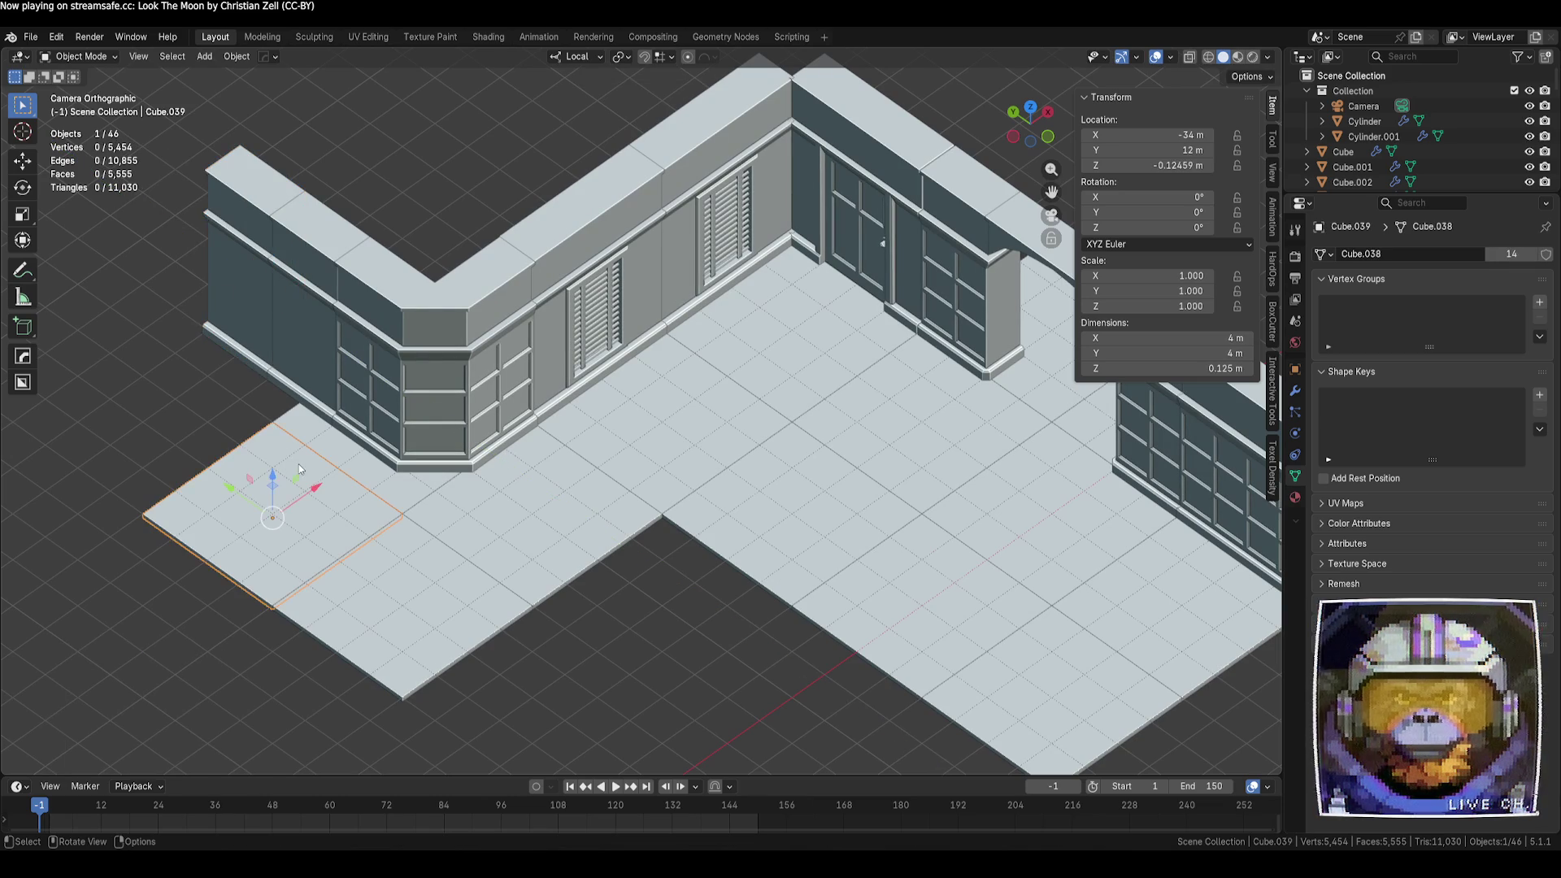
shift+click(348, 475)
key(alt+d)
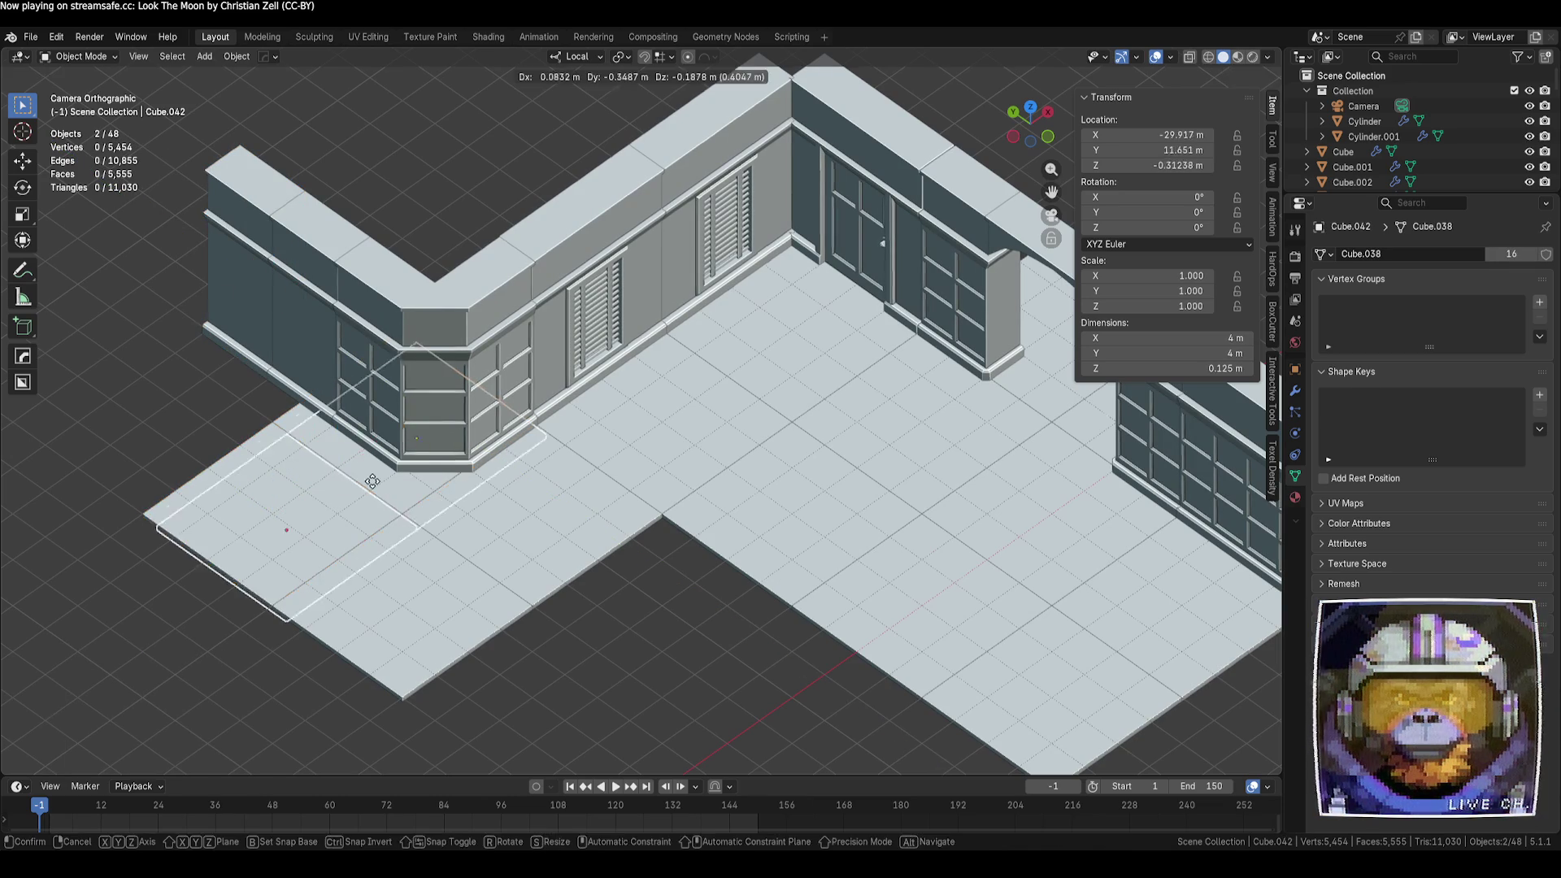
right_click(298, 441)
click(504, 602)
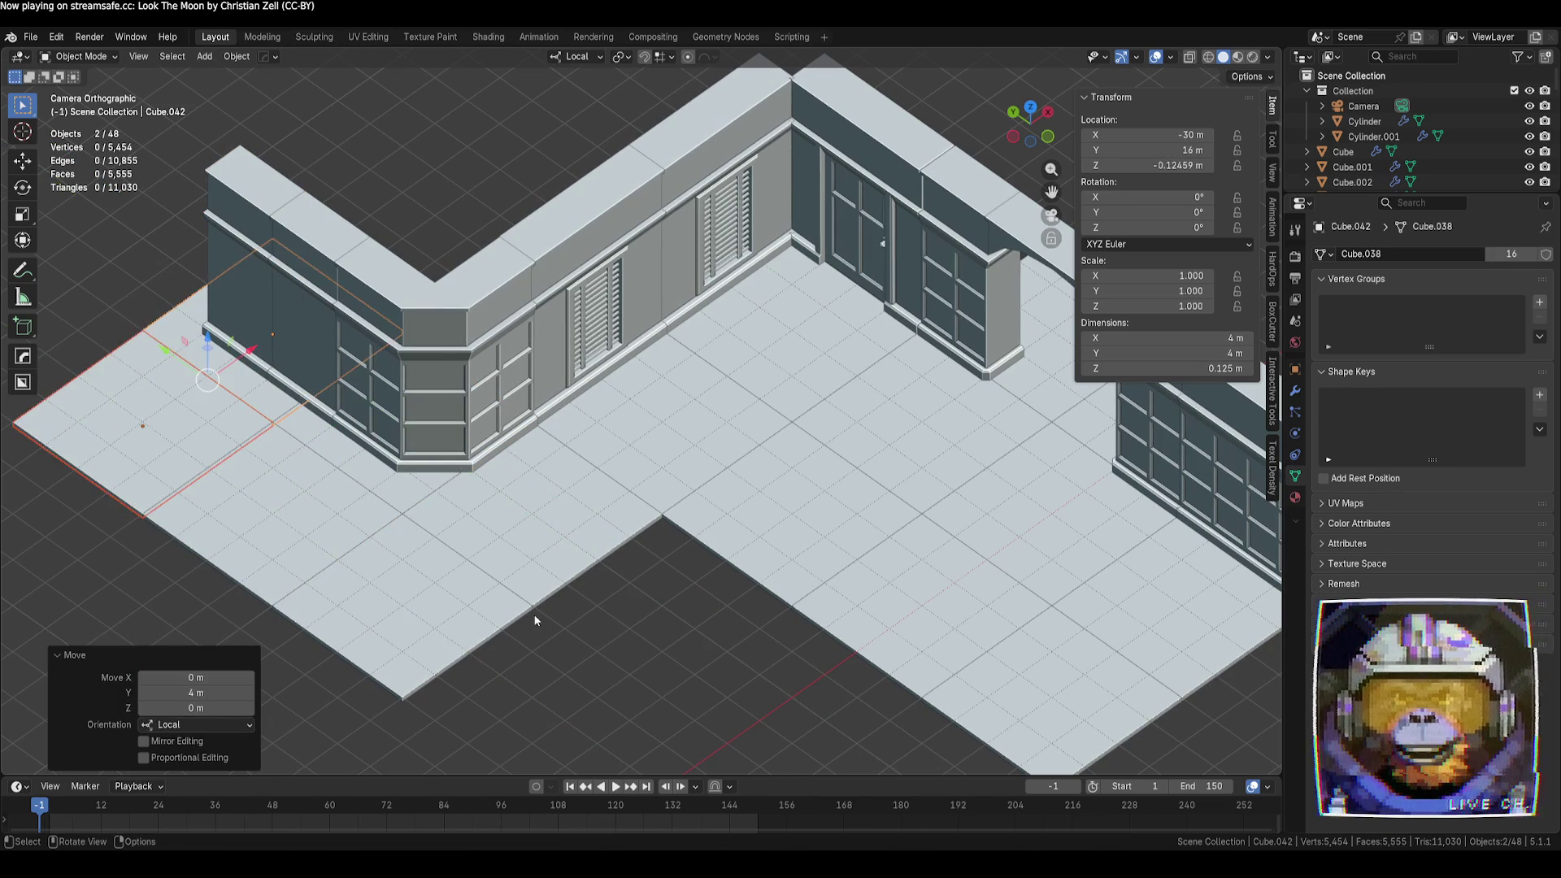
shift+middle_drag(504, 602, 543, 638)
mouse_move(682, 647)
shift+middle_down()
mouse_move(691, 586)
mouse_move(559, 615)
shift+middle_up()
click(580, 598)
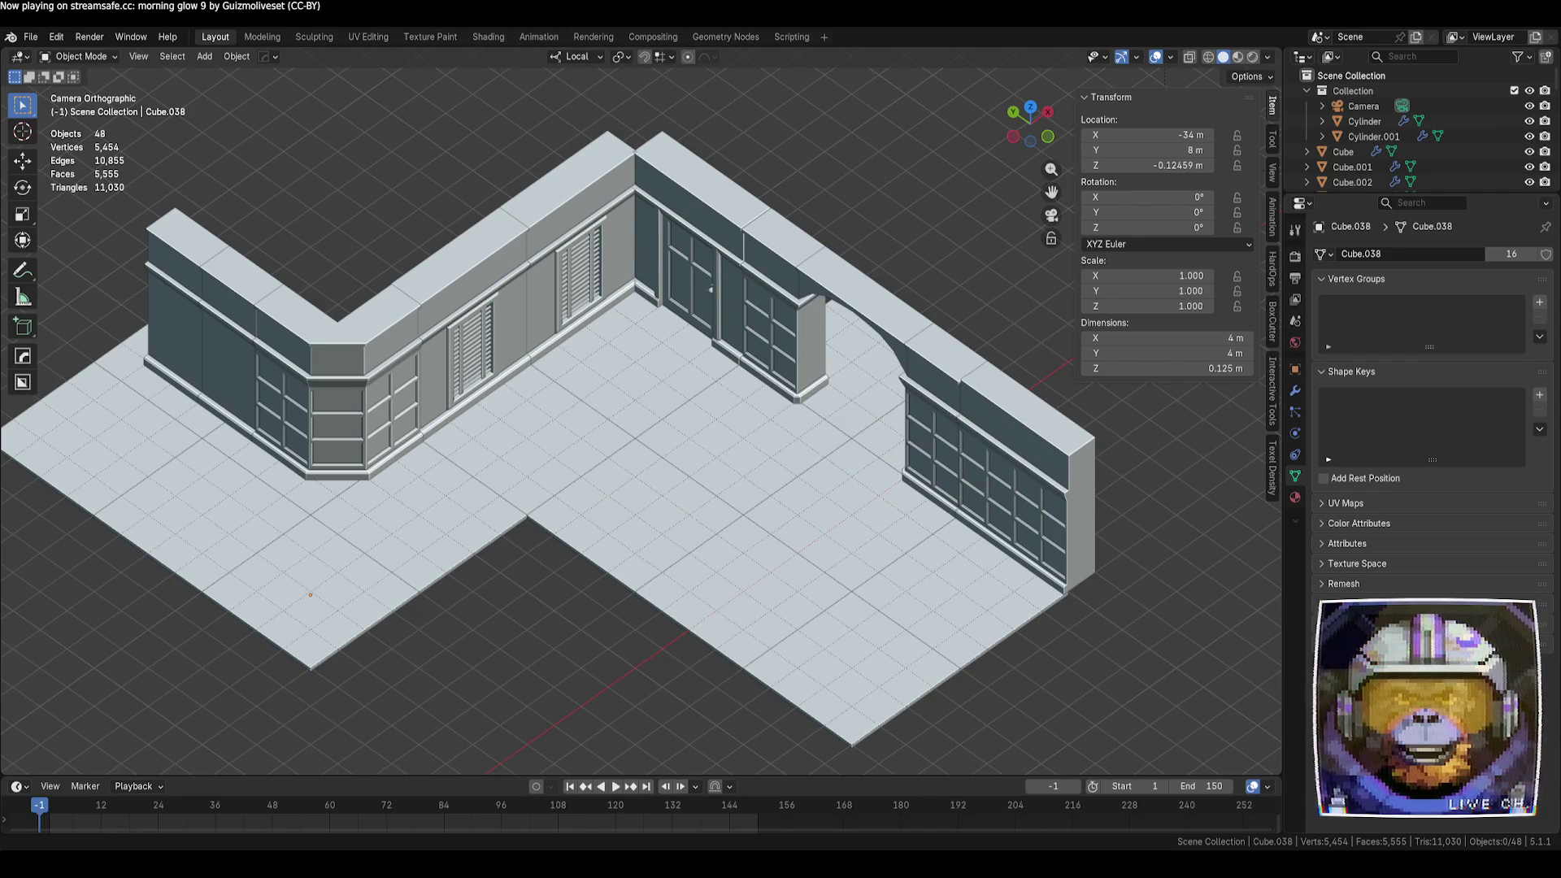
Leave the orthographic camera view and orbit around the finished L-shaped room
mouse_move(675, 529)
middle_down()
mouse_move(664, 593)
mouse_move(608, 568)
mouse_move(525, 582)
mouse_move(662, 569)
mouse_move(579, 575)
middle_up()
click(390, 406)
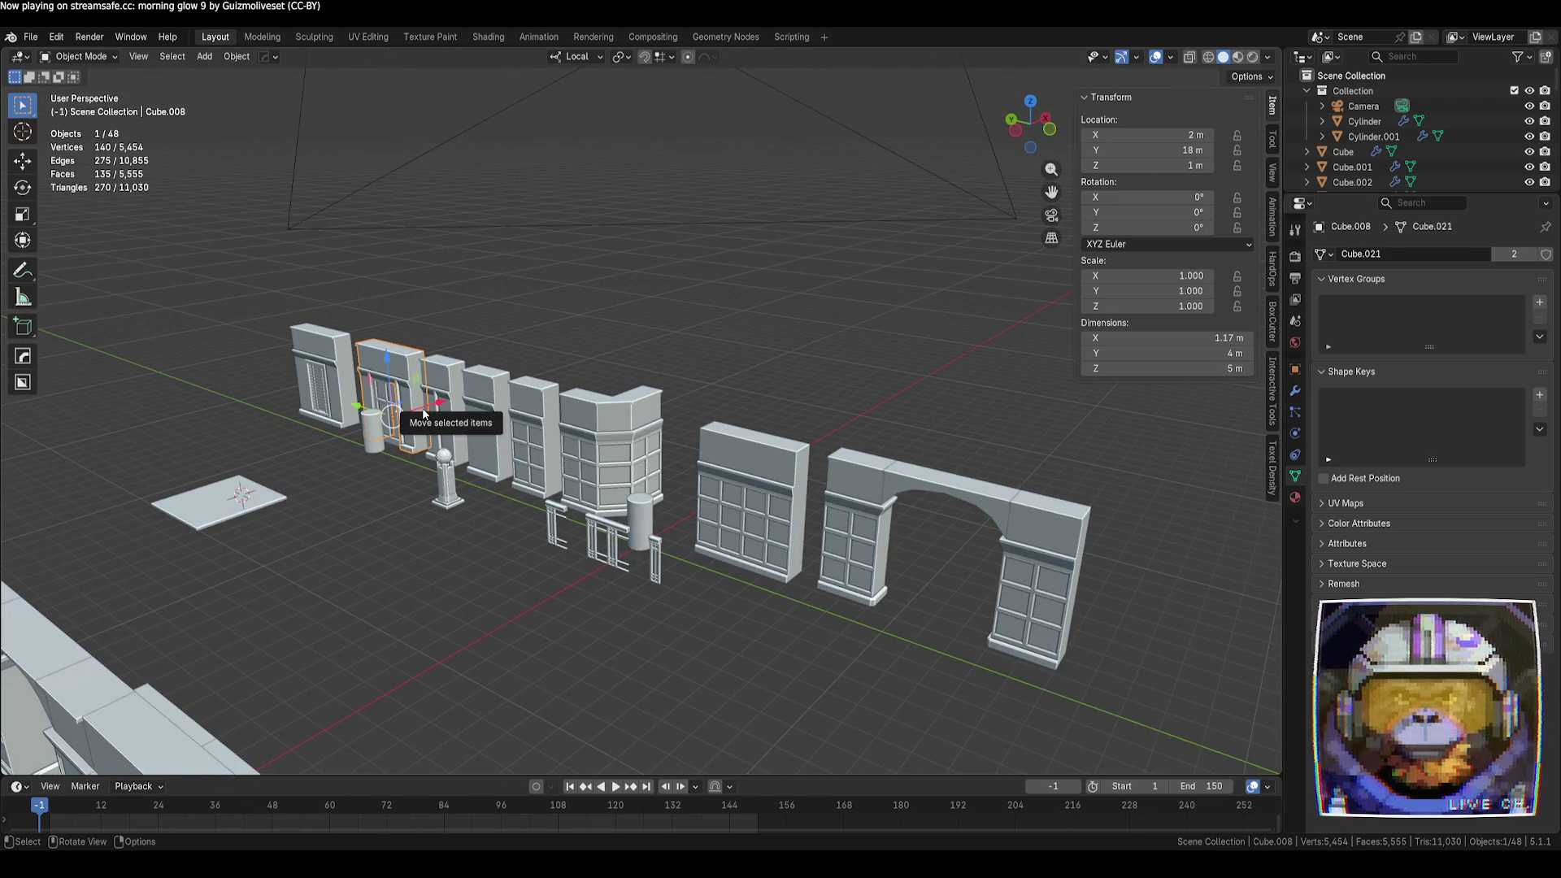
key(KP_Decimal)
scroll(439, 456, down, 5)
mouse_move(456, 502)
middle_down()
mouse_move(767, 605)
mouse_move(713, 602)
mouse_move(699, 583)
mouse_move(675, 606)
mouse_move(688, 600)
middle_up()
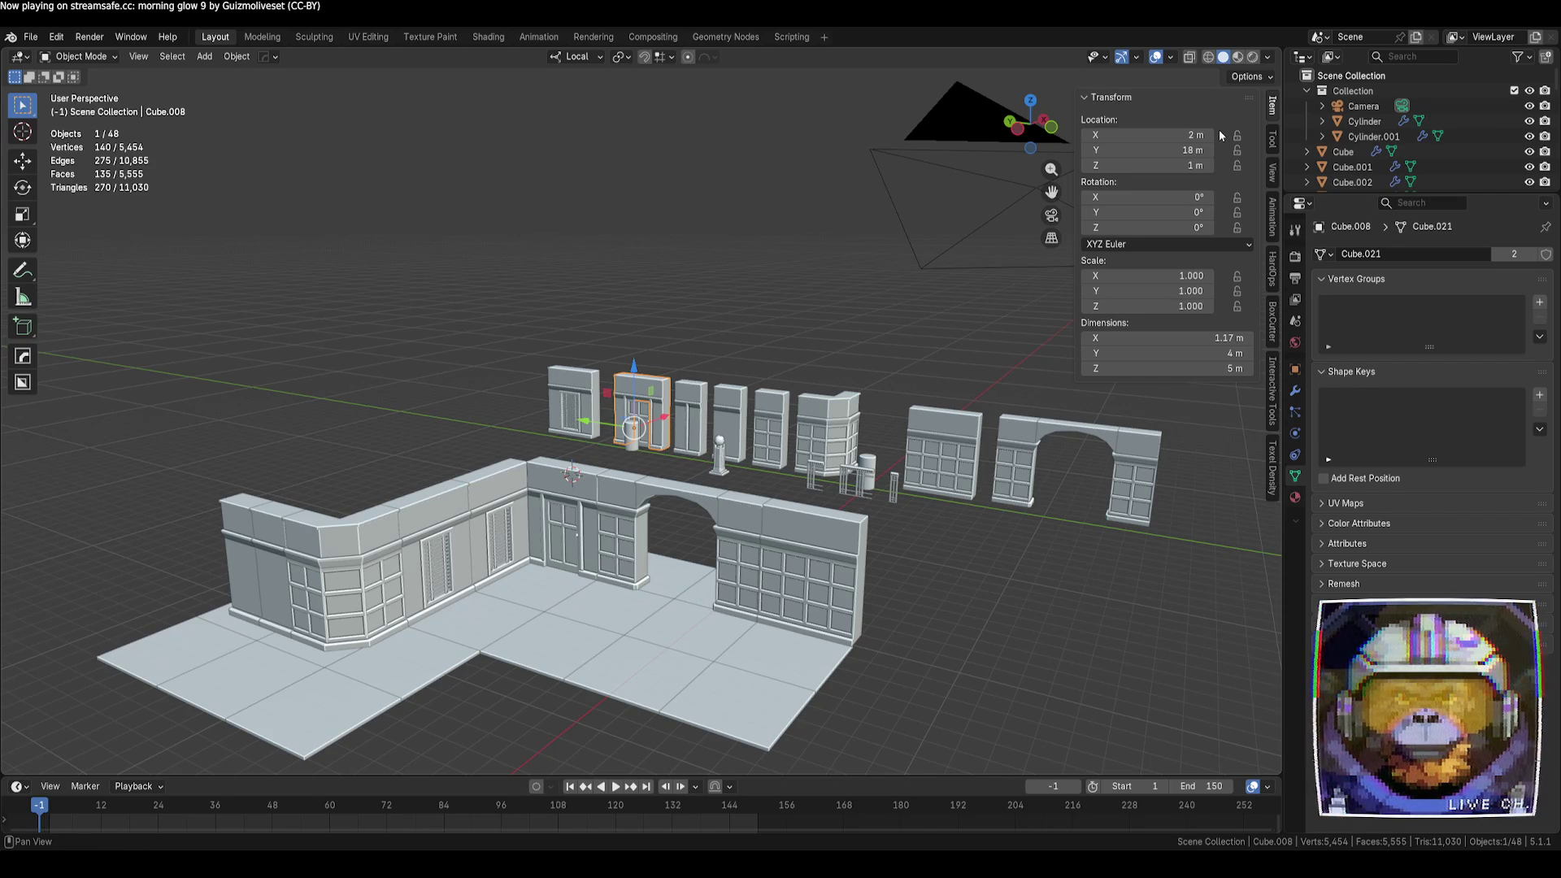
click(1171, 58)
click(1133, 130)
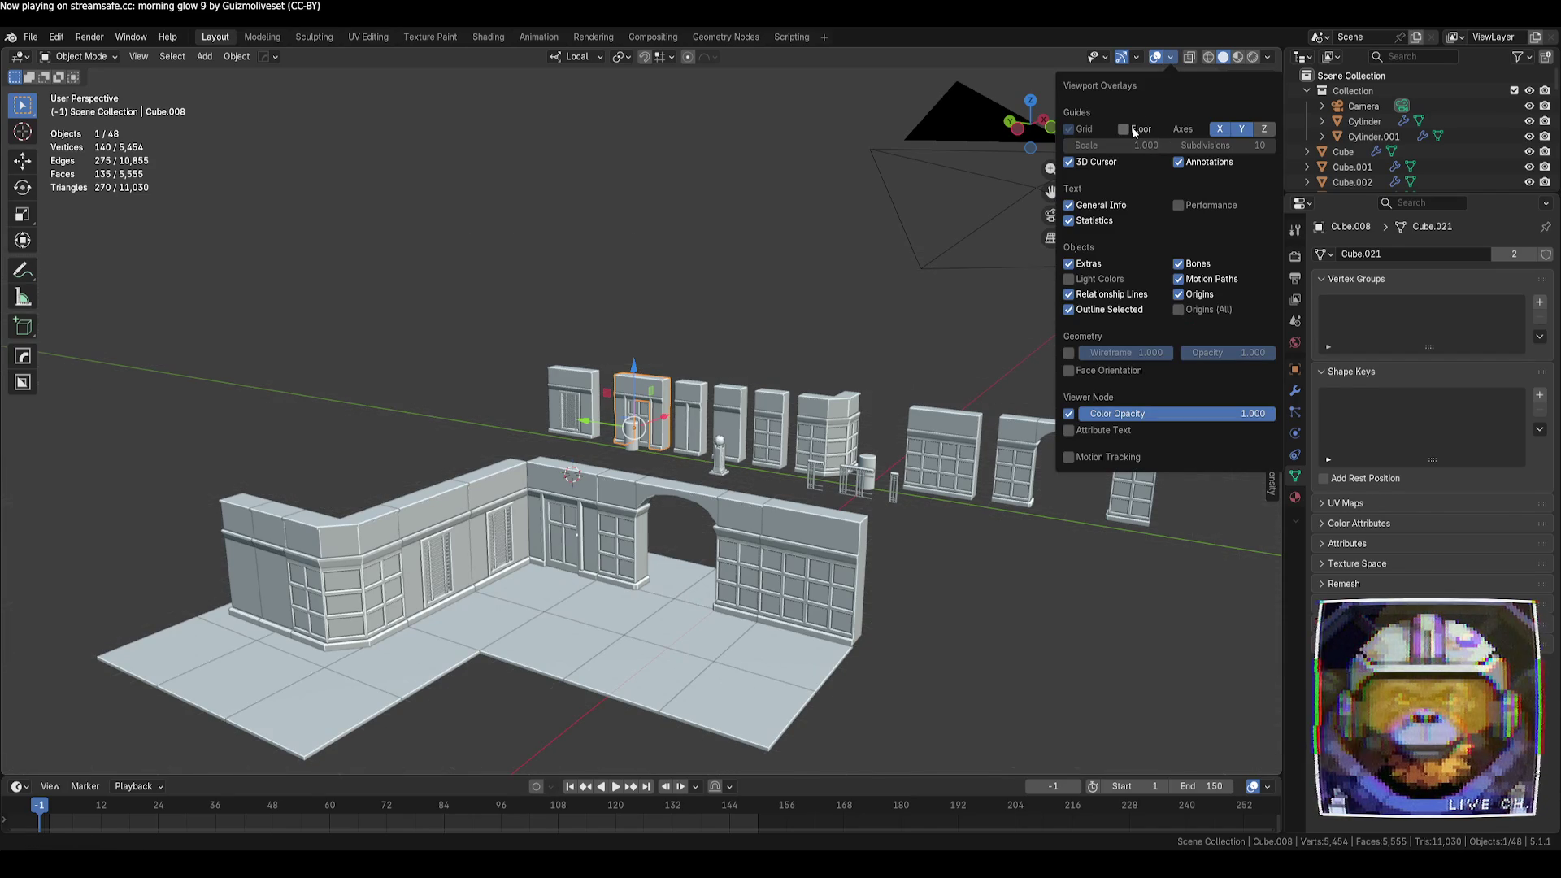
click(1124, 129)
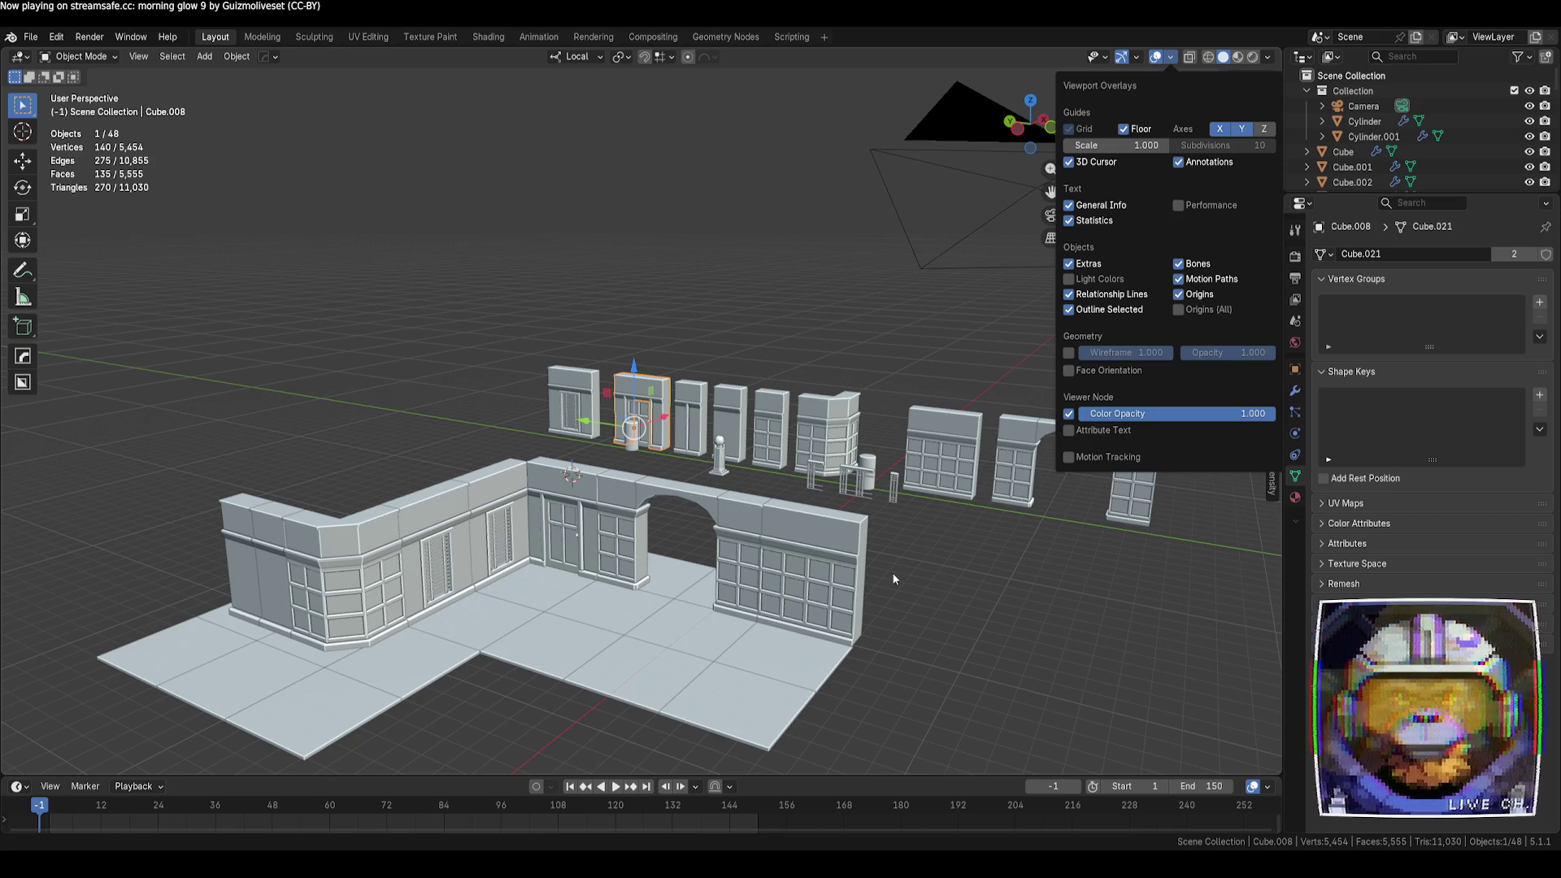
middle_drag(930, 608, 910, 626)
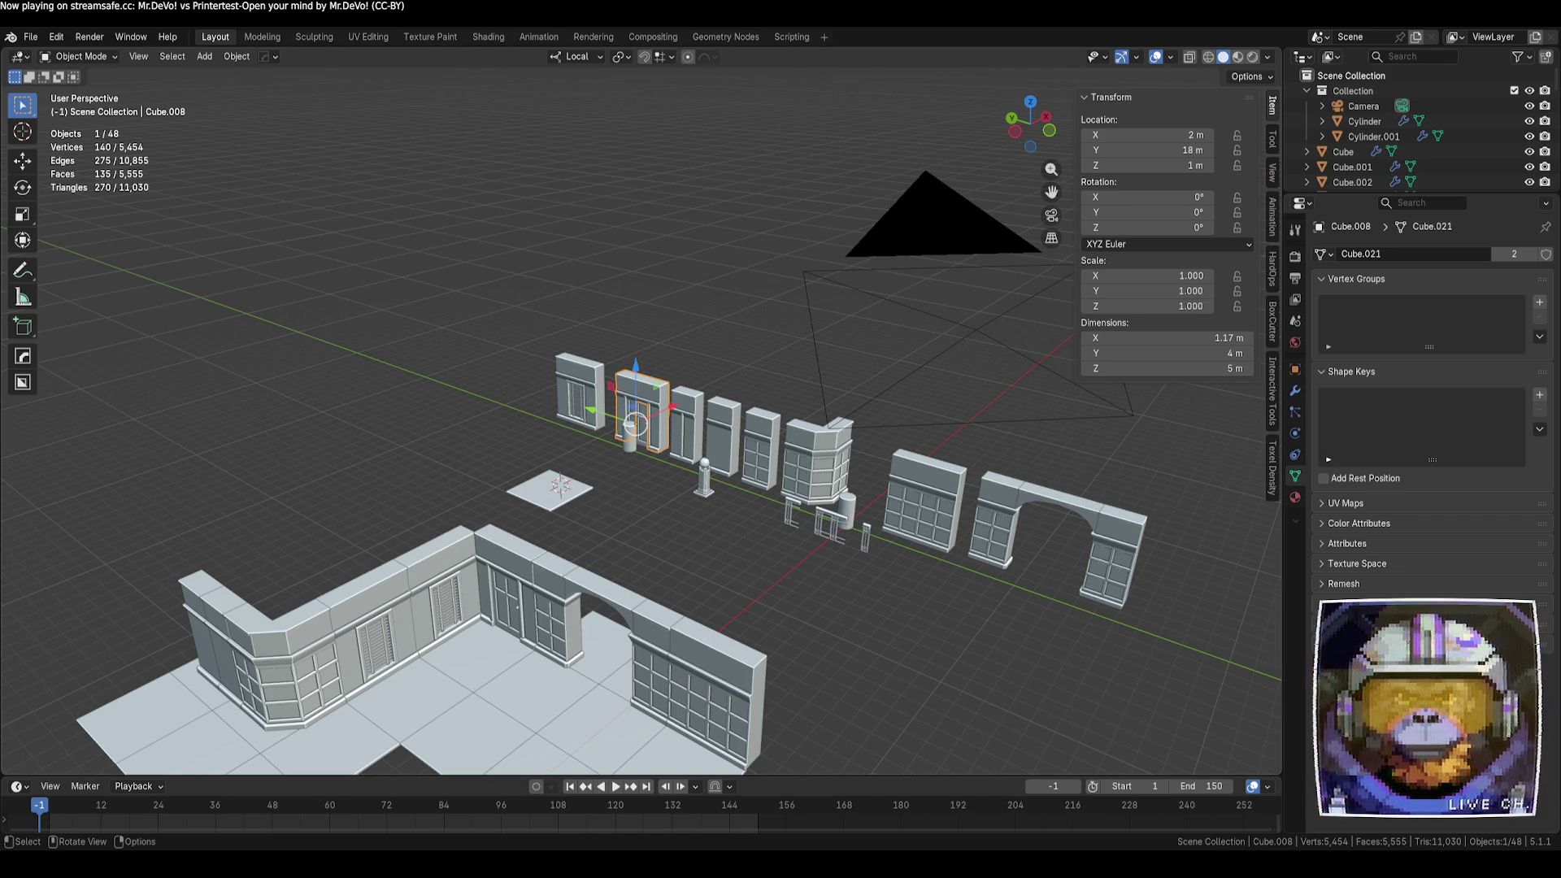
Set the solid viewport shading's object colour to Random
click(1238, 57)
click(1223, 56)
click(1267, 56)
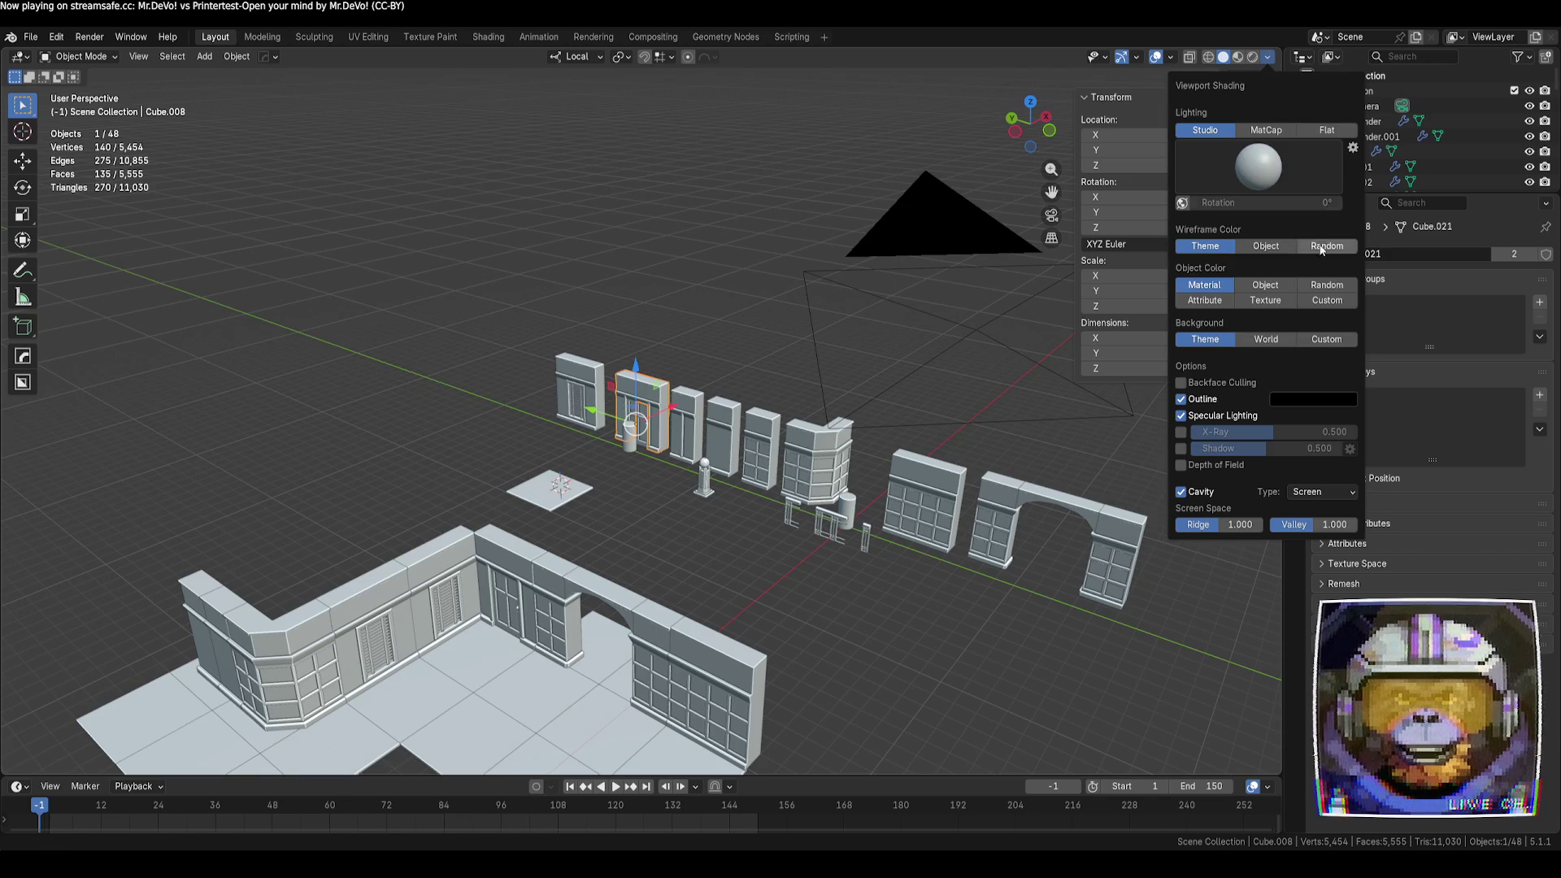
click(1327, 285)
Orbit over the coloured room and kit row, then save as UnivMod001.blend
middle_drag(894, 635, 883, 579)
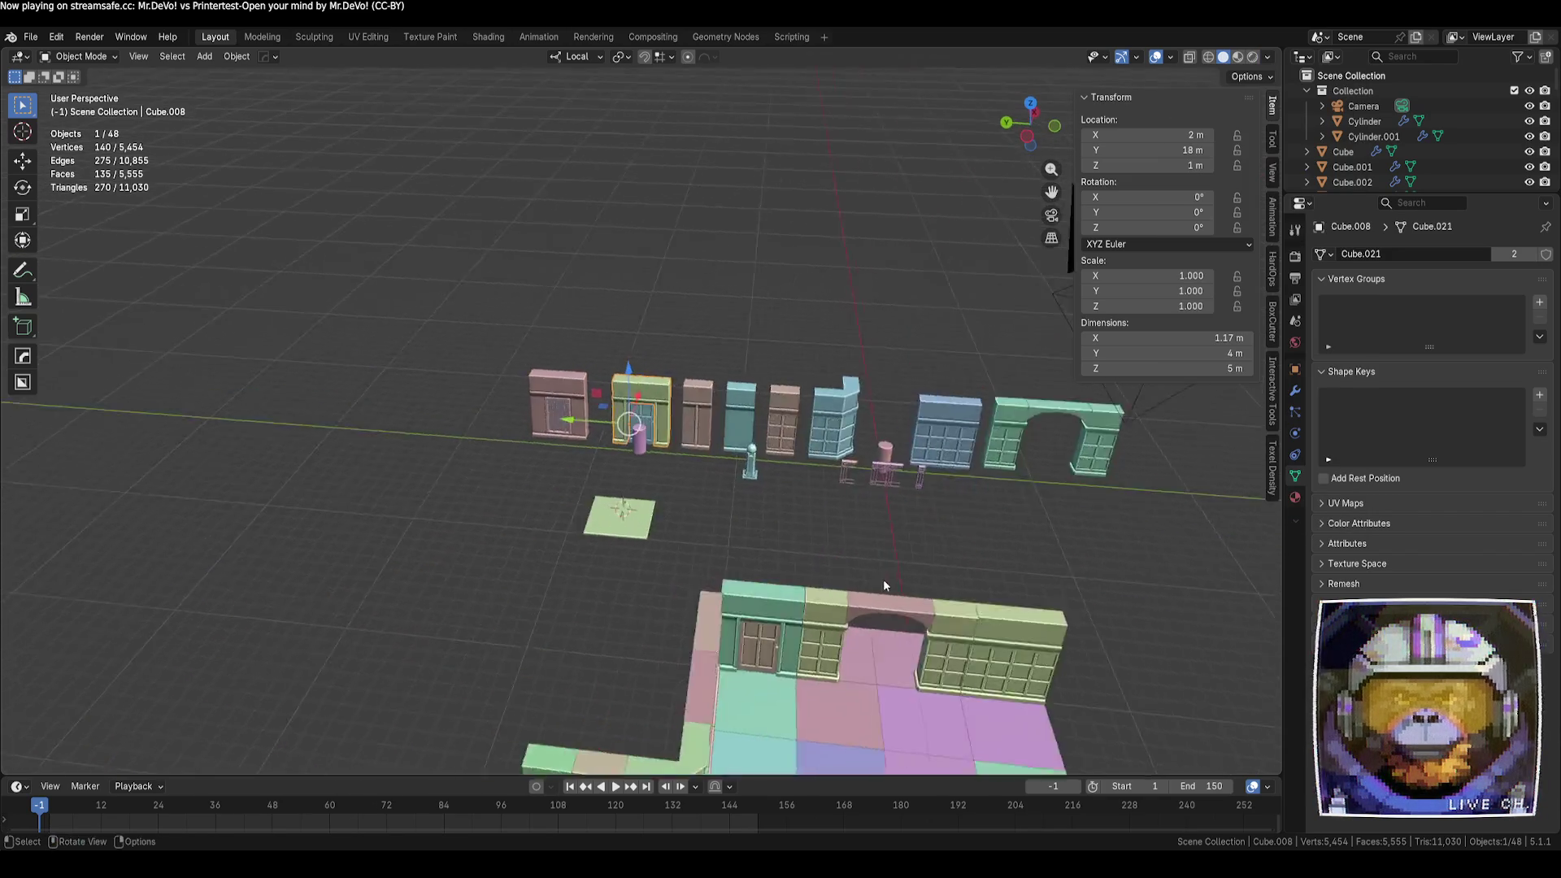
scroll(883, 579, up, 8)
scroll(998, 589, down, 6)
mouse_move(836, 530)
middle_down()
mouse_move(993, 521)
mouse_move(525, 372)
middle_up()
scroll(629, 360, up, 4)
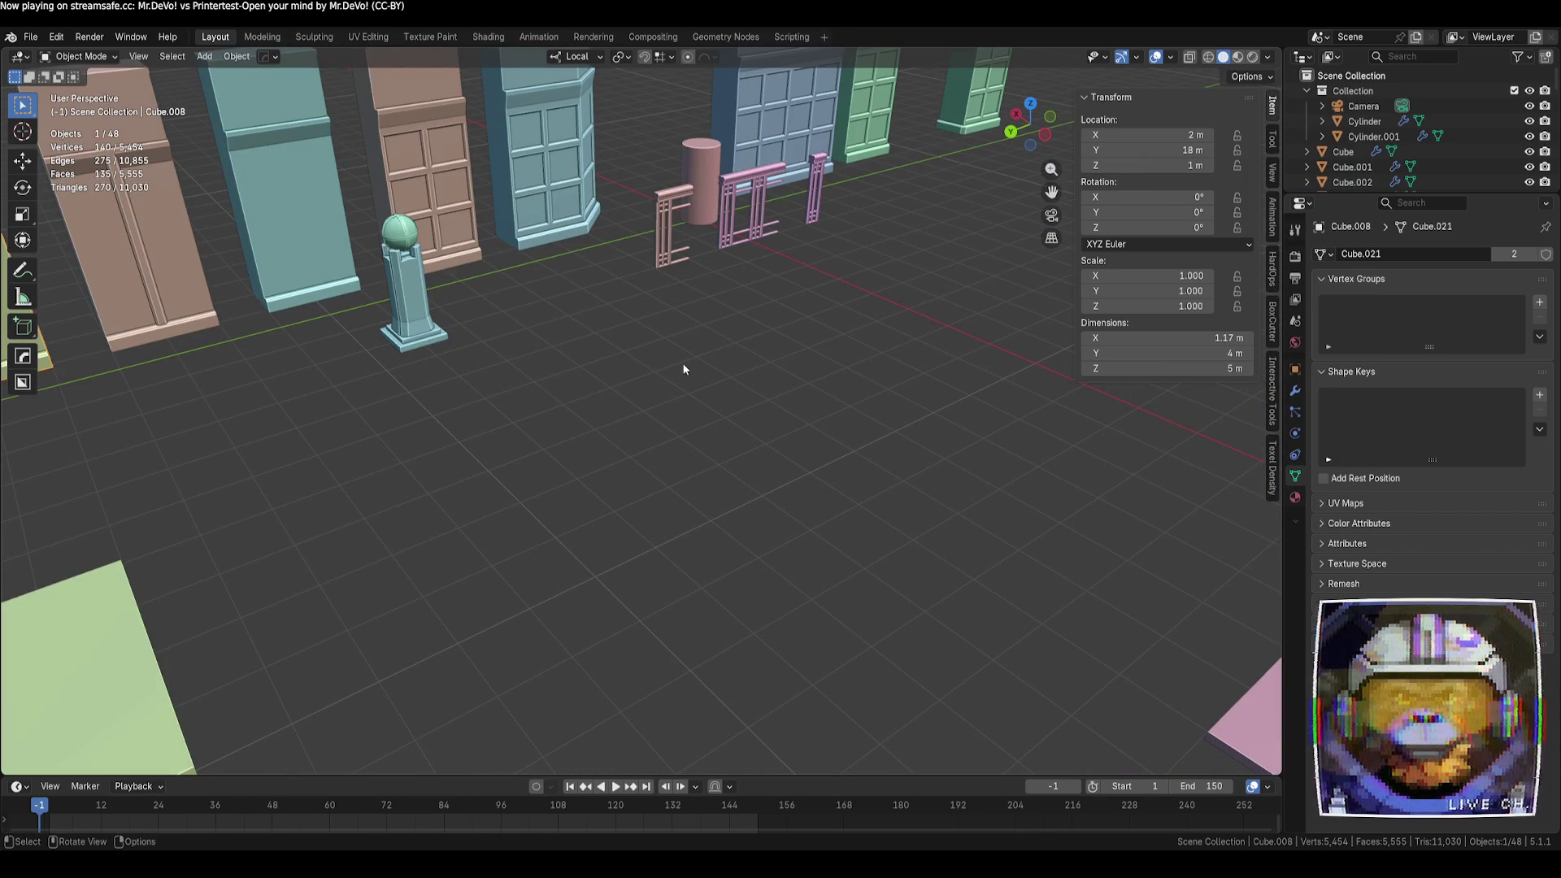
scroll(690, 363, down, 4)
mouse_move(690, 364)
middle_down()
mouse_move(926, 525)
mouse_move(891, 470)
mouse_move(956, 473)
mouse_move(876, 473)
mouse_move(1092, 471)
middle_up()
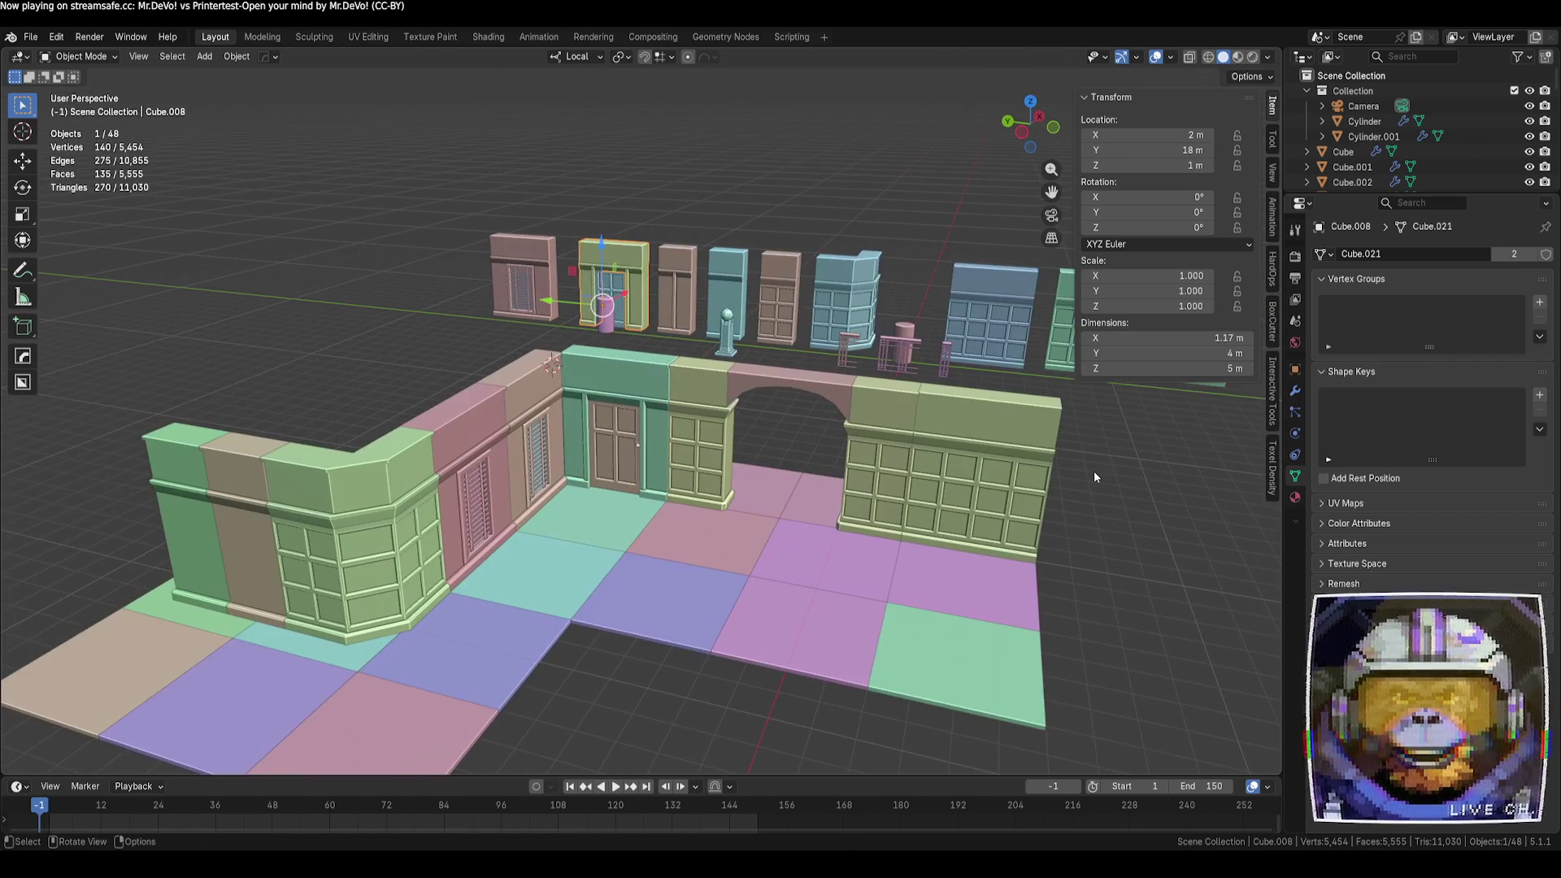
key(ctrl+s)
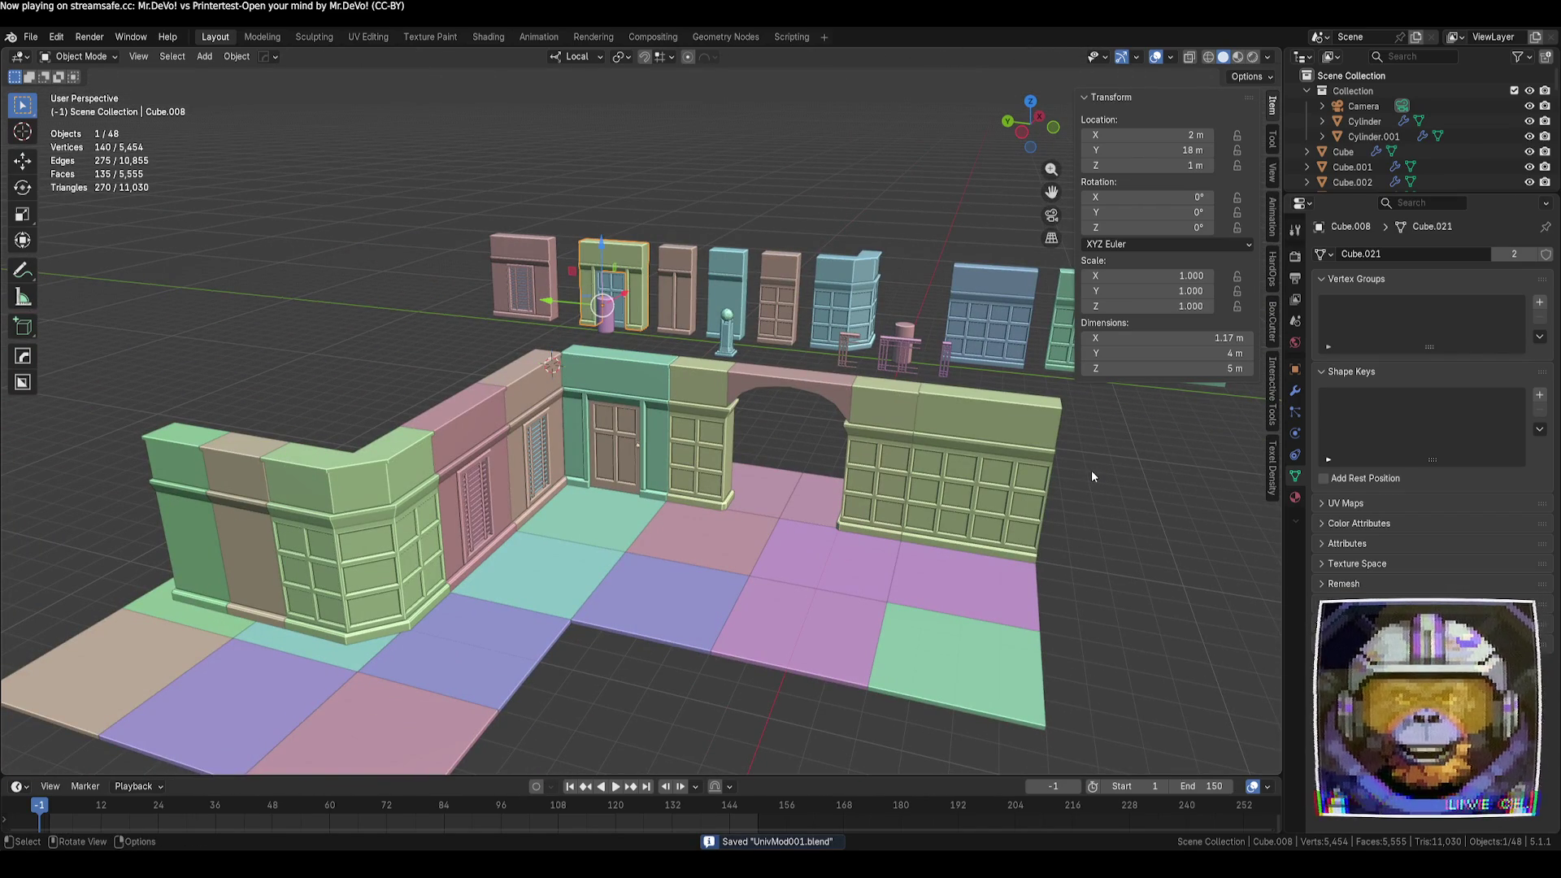